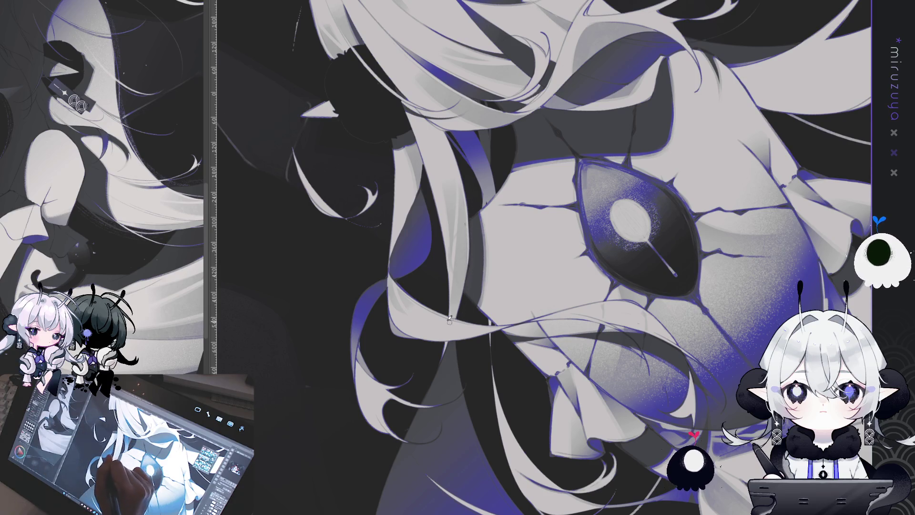
# Rotate the canvas so the cracked eye on the back stands upright, then pan it to centre
pyautogui.moveTo(468, 319); pyautogui.dragTo(495, 295)
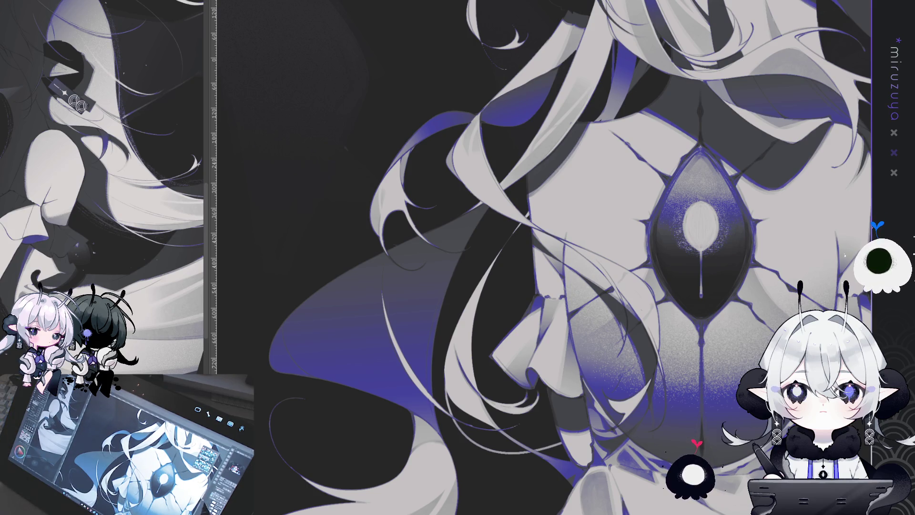
pyautogui.moveTo(680, 449)
pyautogui.mouseDown()
pyautogui.moveTo(729, 281)
pyautogui.moveTo(683, 383)
pyautogui.moveTo(545, 351)
pyautogui.moveTo(539, 402)
pyautogui.moveTo(498, 453)
pyautogui.mouseUp()
# Shift the view across the back and tilt it toward the hair hanging below the eye
pyautogui.moveTo(800, 363)
pyautogui.mouseDown()
pyautogui.moveTo(711, 347)
pyautogui.moveTo(791, 322)
pyautogui.mouseUp()
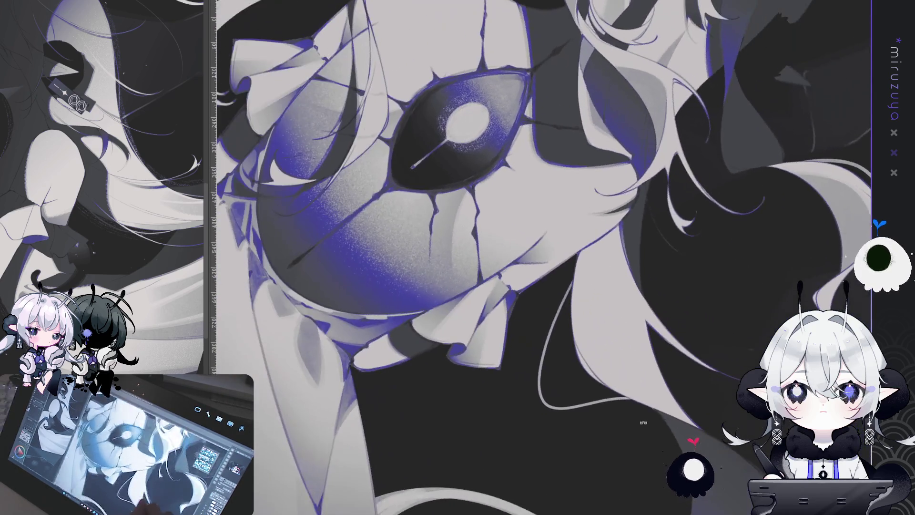
pyautogui.moveTo(185, 209); pyautogui.dragTo(20, 138)
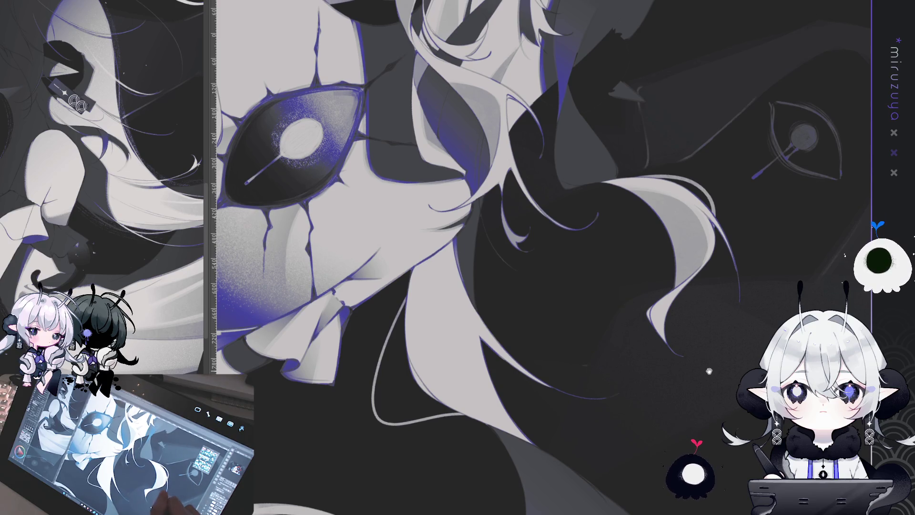
# Frame the hanging hair strand and airbrush soft grey shading down it
pyautogui.moveTo(713, 379)
pyautogui.mouseDown()
pyautogui.moveTo(708, 268)
pyautogui.moveTo(717, 220)
pyautogui.mouseUp()
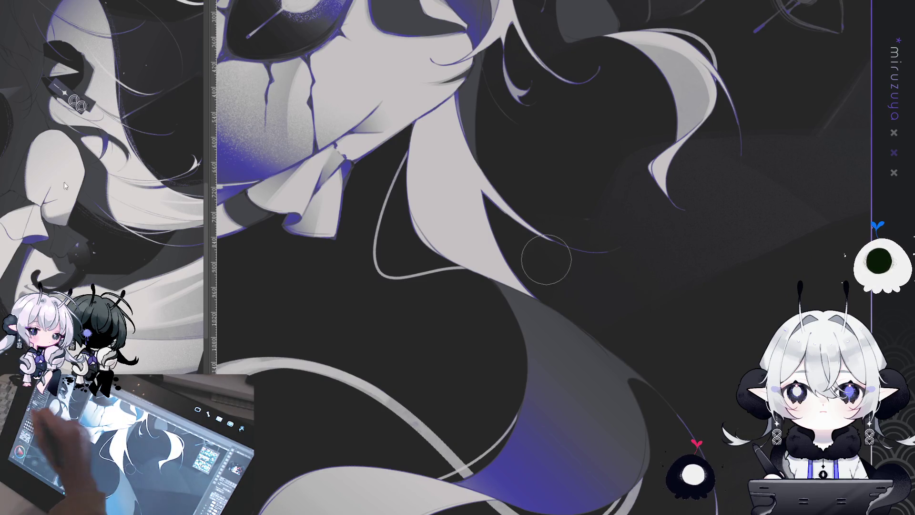
pyautogui.moveTo(629, 150); pyautogui.dragTo(649, 100)
pyautogui.scroll(-1, 547, 259)
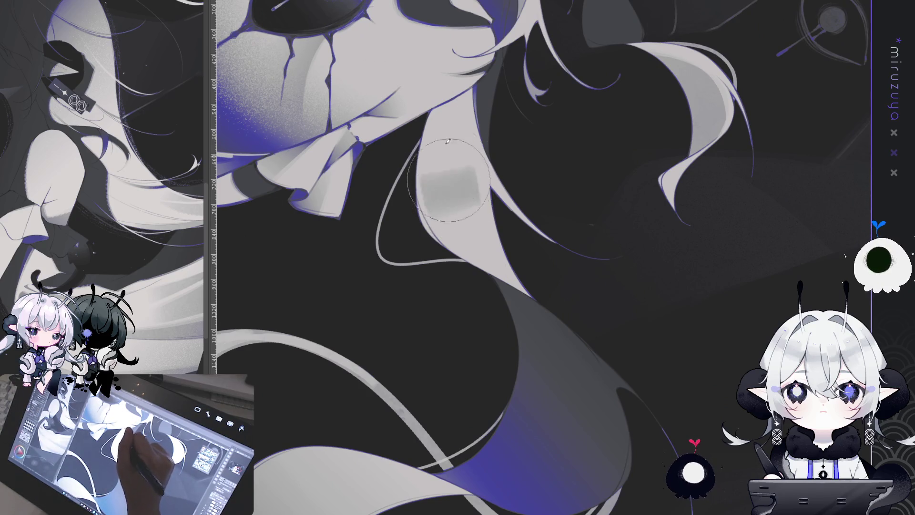
pyautogui.moveTo(448, 198)
pyautogui.mouseDown()
pyautogui.moveTo(443, 214)
pyautogui.moveTo(451, 77)
pyautogui.mouseUp()
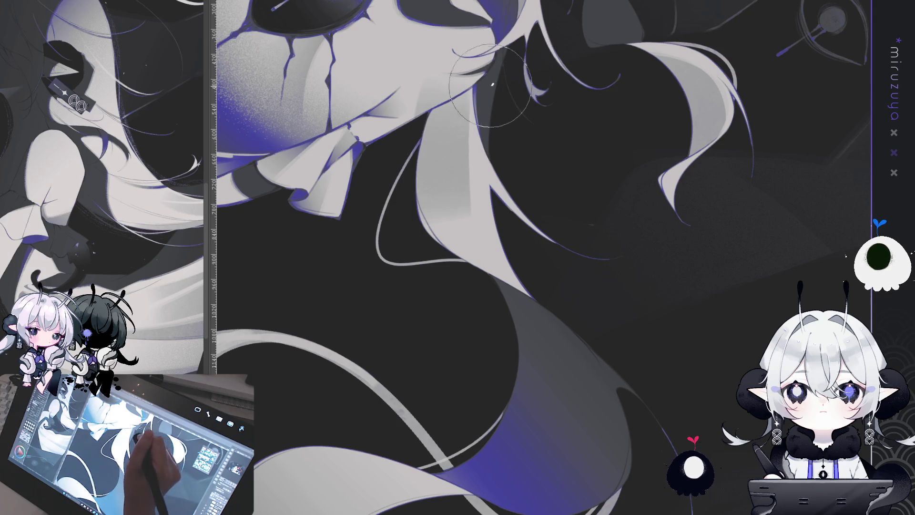
pyautogui.scroll(-1, 360, 319)
# Add a brighter highlight and faint darker shadows along the lower hair strand
pyautogui.moveTo(360, 320); pyautogui.dragTo(393, 186)
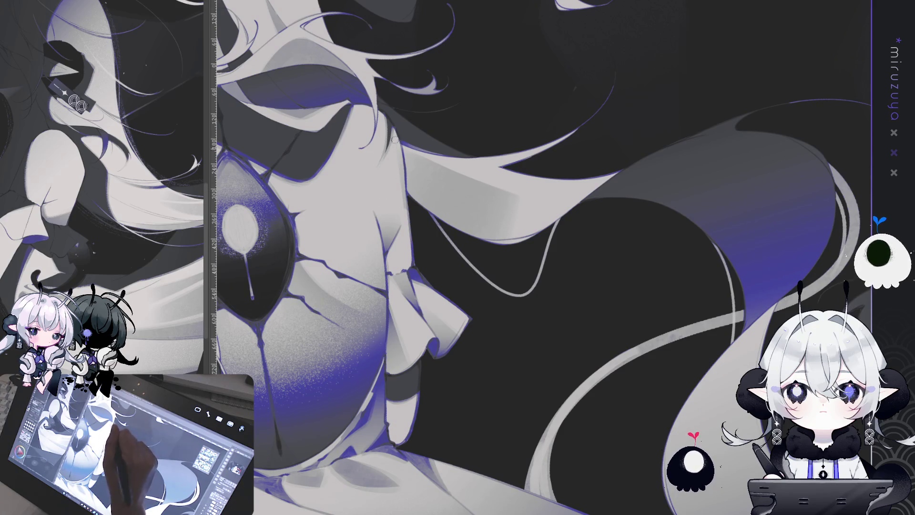
pyautogui.moveTo(401, 230); pyautogui.dragTo(427, 254)
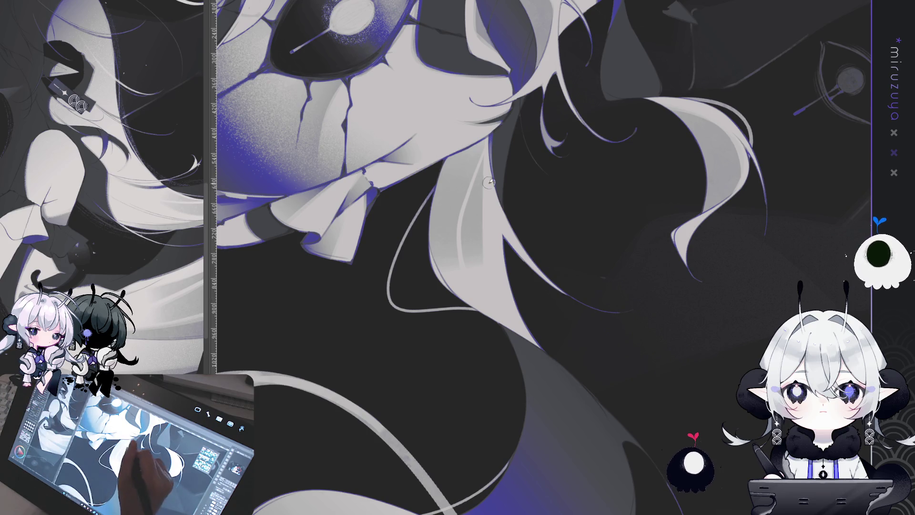
pyautogui.moveTo(487, 151); pyautogui.dragTo(492, 257)
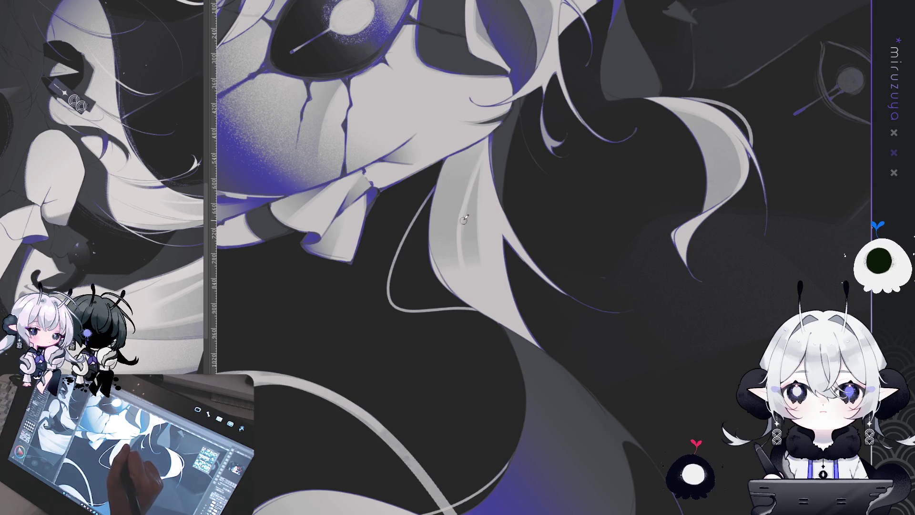
pyautogui.moveTo(469, 179); pyautogui.dragTo(455, 257)
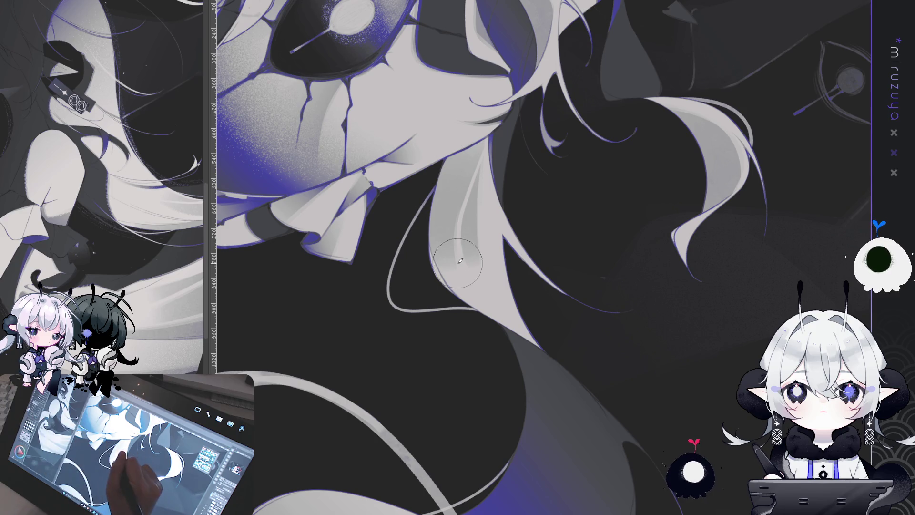
pyautogui.moveTo(448, 234); pyautogui.dragTo(441, 264)
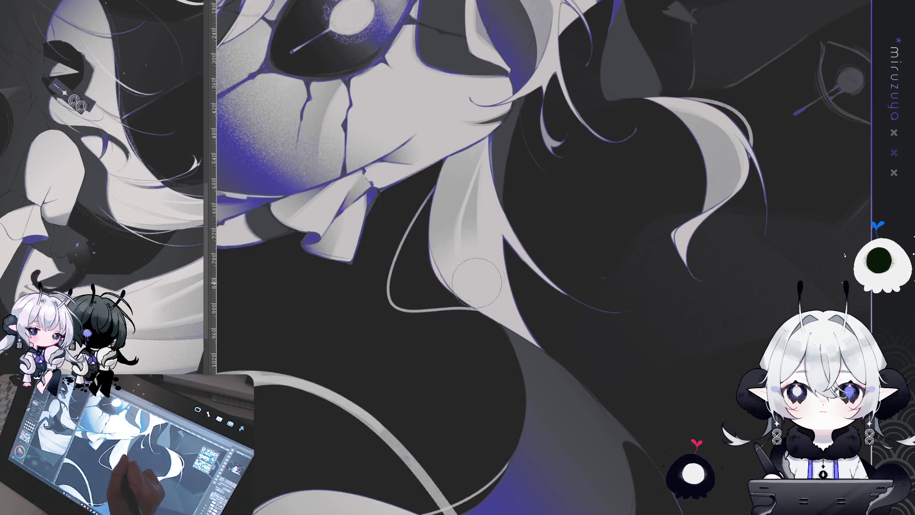
pyautogui.moveTo(598, 485)
pyautogui.mouseDown()
pyautogui.moveTo(617, 342)
pyautogui.moveTo(593, 276)
pyautogui.mouseUp()
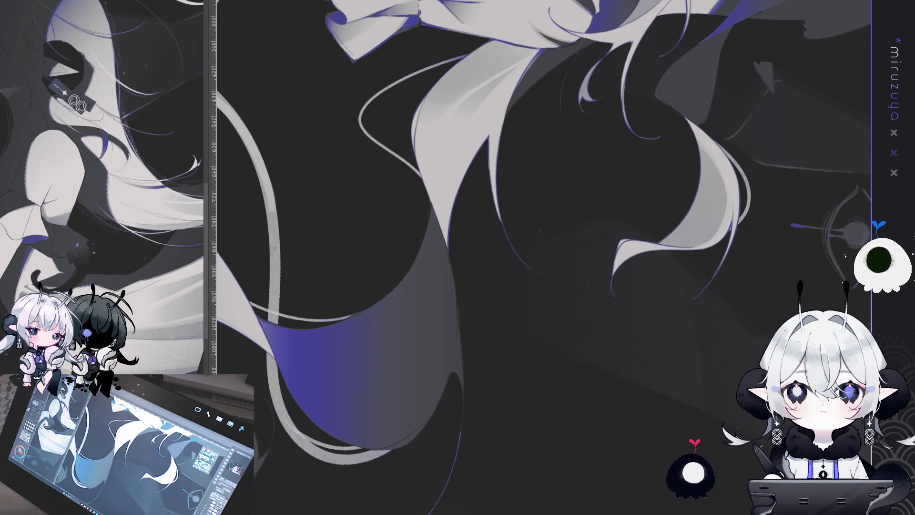
# Zoom and pan down to the S-curving hair ends above the skirt ruffles
pyautogui.scroll(-3, 540, 258)
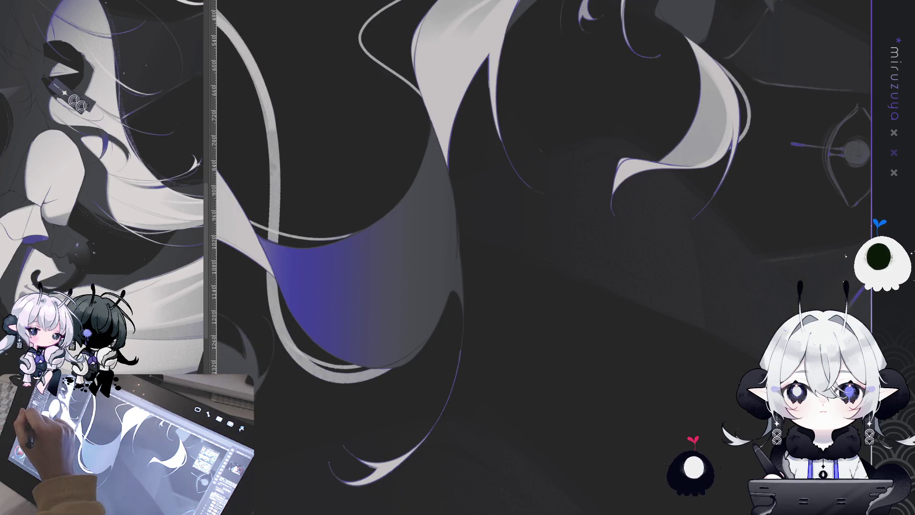
pyautogui.scroll(2, 464, 149)
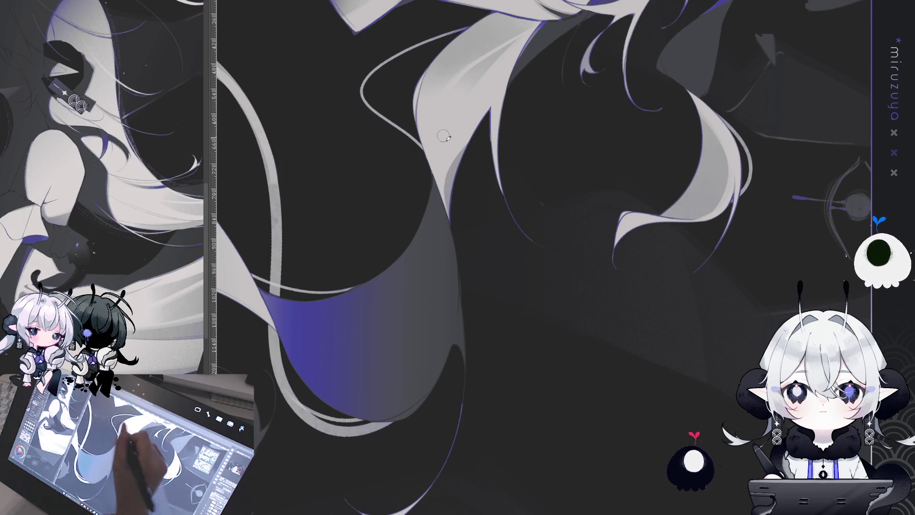
pyautogui.moveTo(507, 170)
pyautogui.mouseDown()
pyautogui.moveTo(664, 265)
pyautogui.moveTo(659, 280)
pyautogui.moveTo(766, 291)
pyautogui.moveTo(782, 310)
pyautogui.mouseUp()
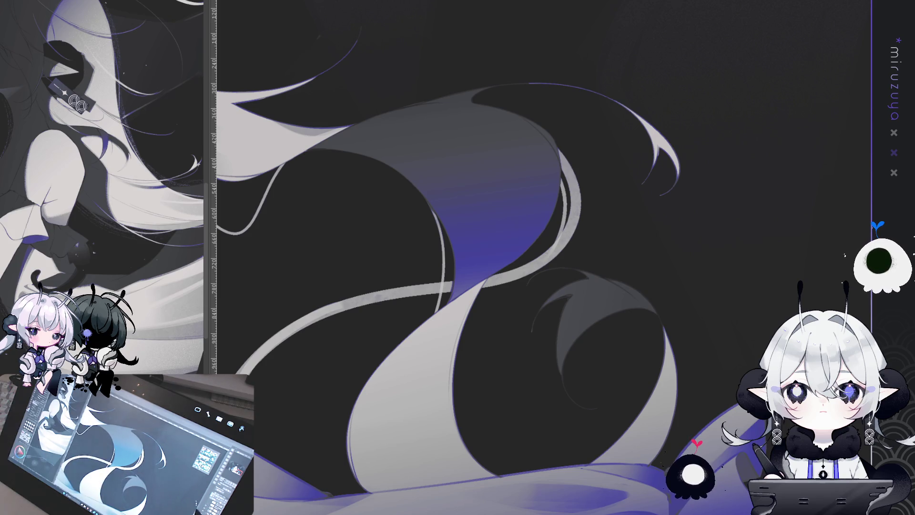
# Bring the skirt ribbon into view, discarding a trial dark stroke on its purple edge
pyautogui.moveTo(720, 363); pyautogui.dragTo(811, 211)
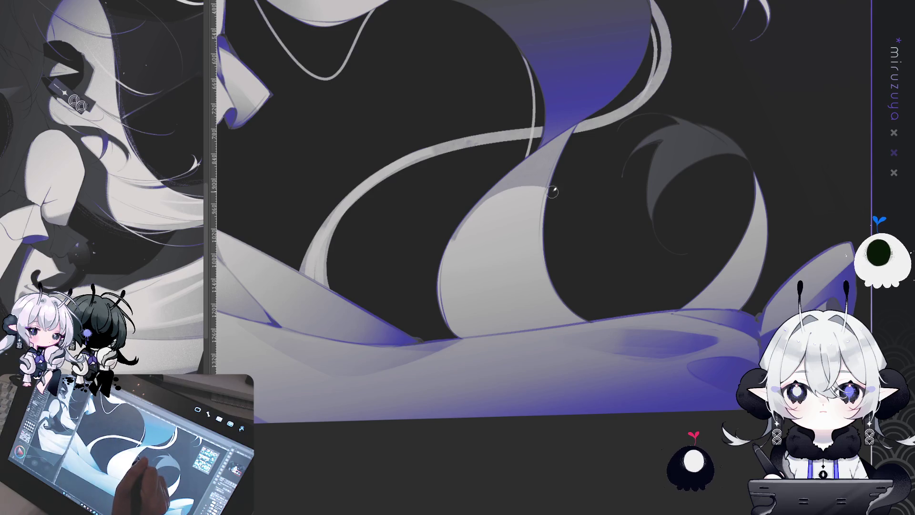
pyautogui.moveTo(548, 183); pyautogui.dragTo(450, 286)
pyautogui.hotkey('ctrl', 'z')
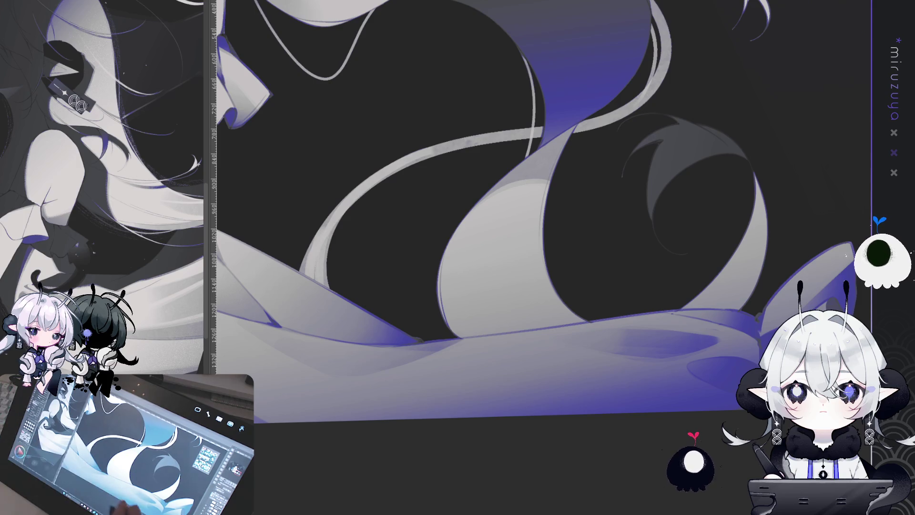
pyautogui.scroll(-5, 685, 376)
pyautogui.moveTo(685, 376); pyautogui.dragTo(619, 333)
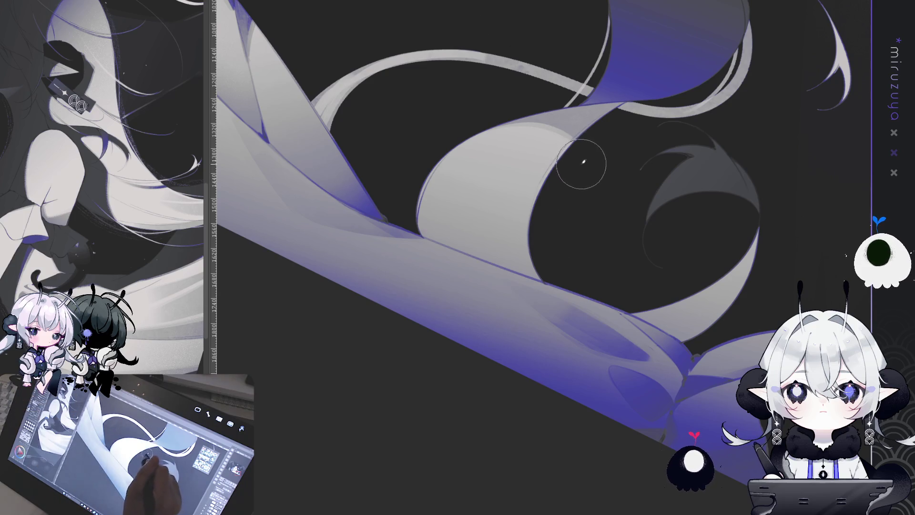
# Paint darker shading down the ribbon's inner fold, redoing the stroke until it fits
pyautogui.moveTo(583, 162); pyautogui.dragTo(537, 298)
pyautogui.hotkey('ctrl', 'z')
pyautogui.moveTo(562, 143); pyautogui.dragTo(552, 309)
pyautogui.hotkey('ctrl', 'z')
pyautogui.moveTo(590, 157); pyautogui.dragTo(533, 274)
pyautogui.hotkey('ctrl', 'z')
pyautogui.moveTo(588, 159); pyautogui.dragTo(545, 301)
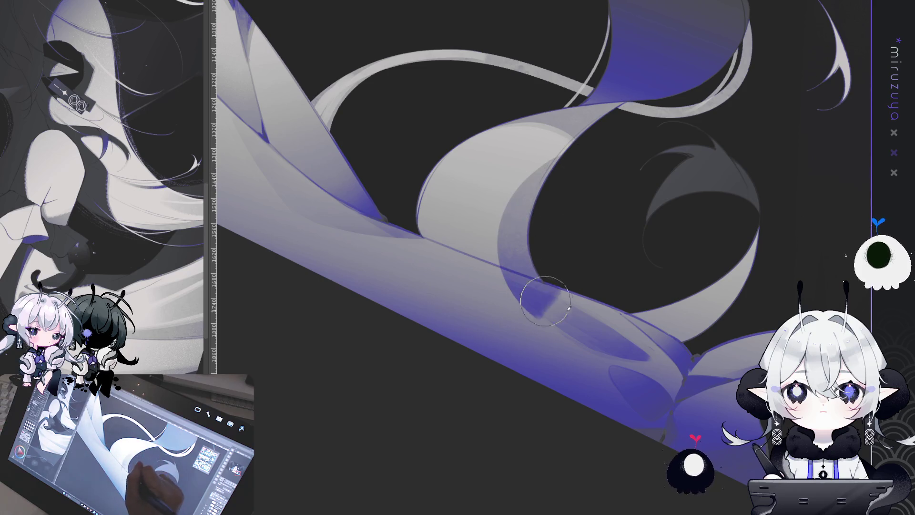
# Rotate the view, enlarge the brush with ], then turn the view back upright
pyautogui.press('^')
pyautogui.press('^')
pyautogui.press('^')
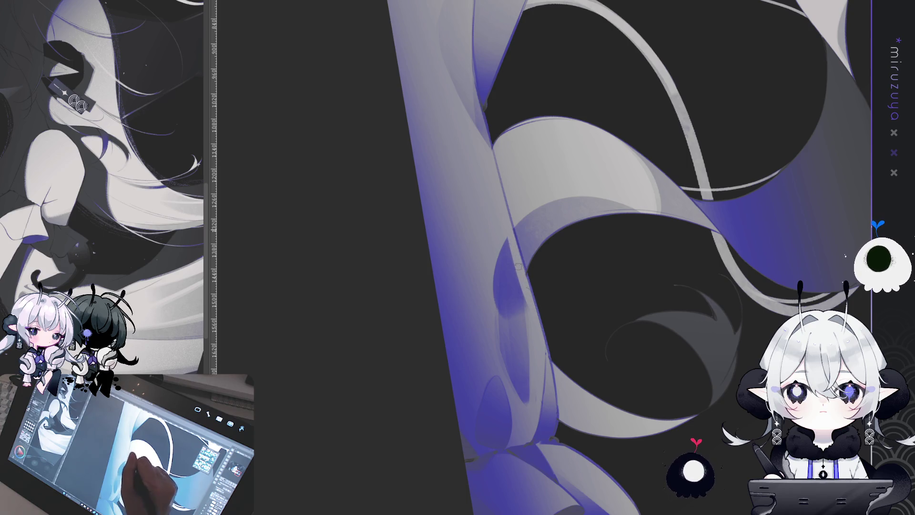
pyautogui.press(']')
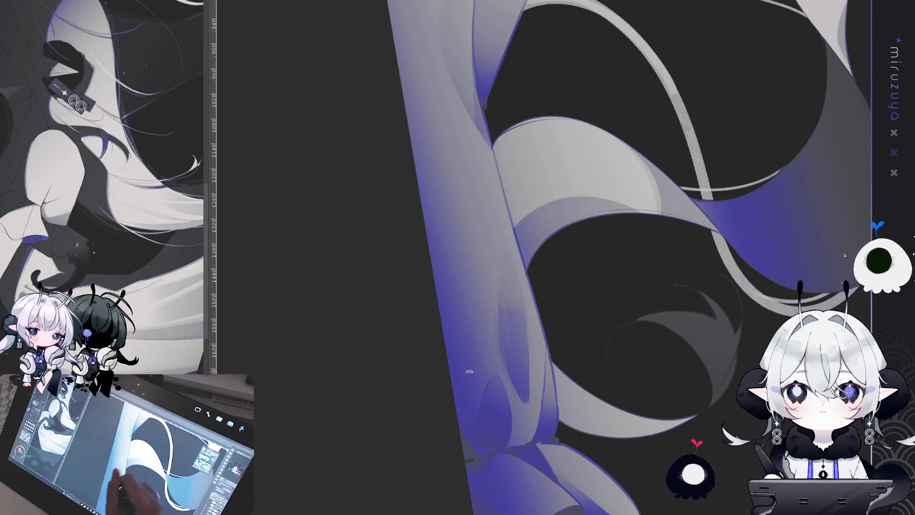
pyautogui.hotkey('ctrl', '@')
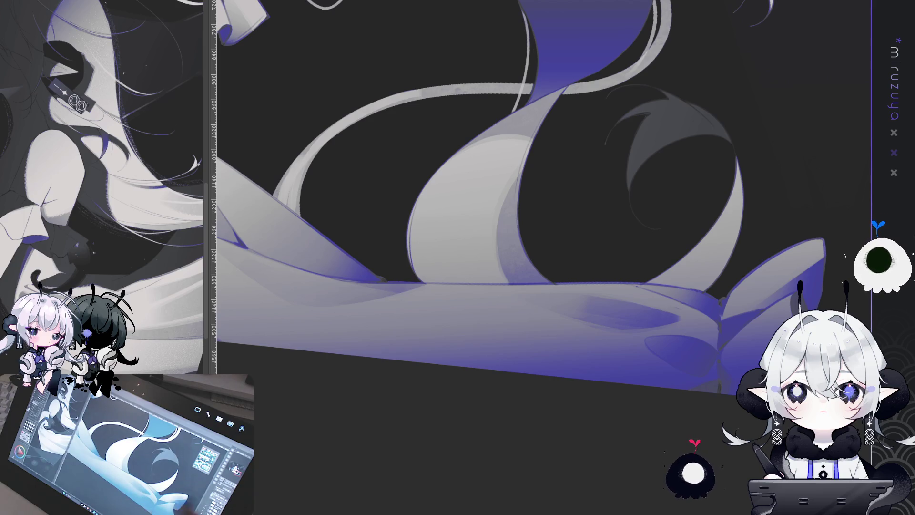
# Lay soft light airbrush curves down the pale ribbon, extending the lighter patch downward
pyautogui.moveTo(477, 191); pyautogui.dragTo(441, 170)
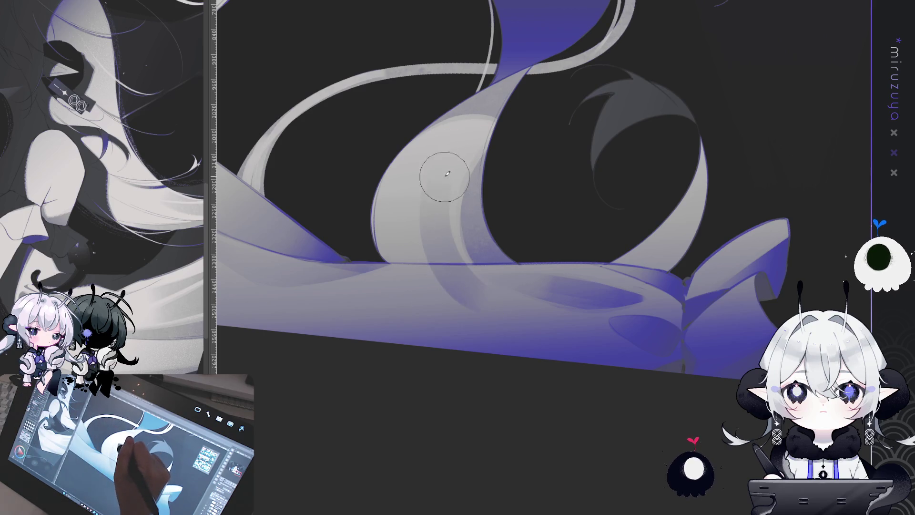
pyautogui.moveTo(455, 152); pyautogui.dragTo(469, 279)
pyautogui.hotkey('ctrl', 'z')
pyautogui.moveTo(419, 163); pyautogui.dragTo(475, 289)
pyautogui.moveTo(429, 143); pyautogui.dragTo(471, 291)
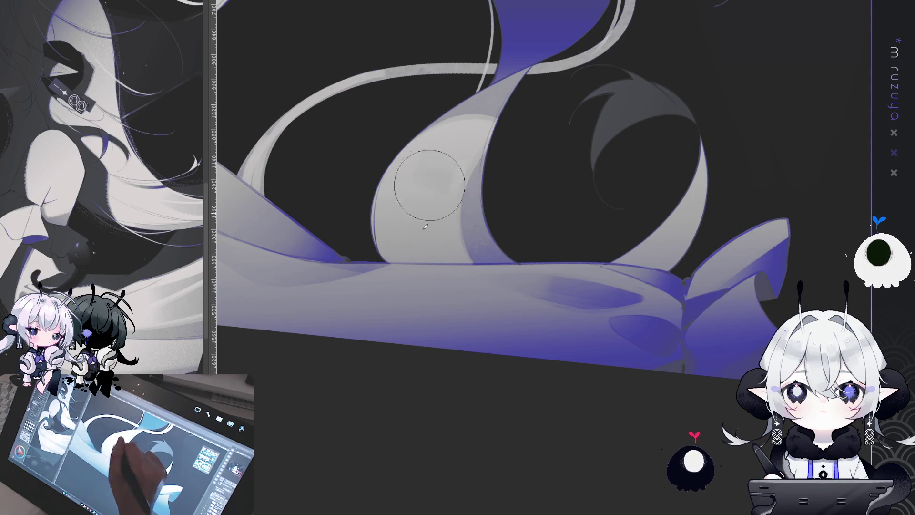
pyautogui.moveTo(430, 185); pyautogui.dragTo(431, 223)
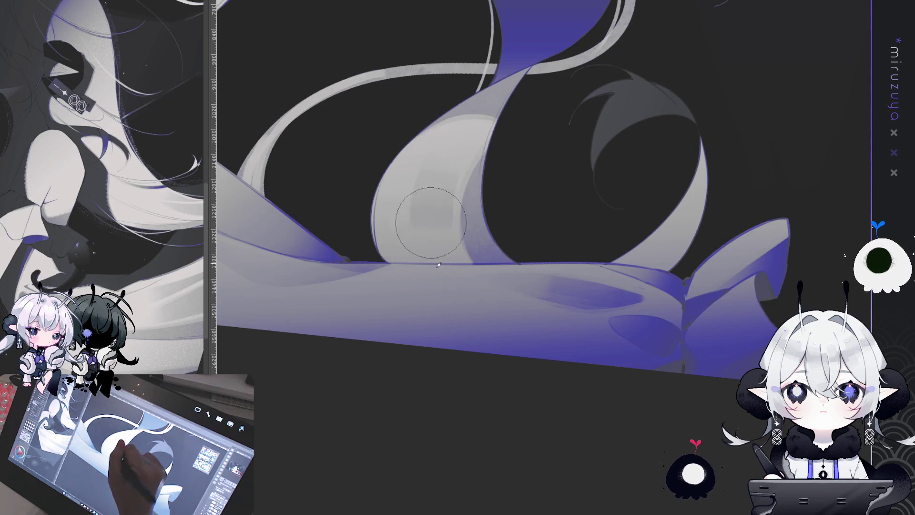
# Lighten the ribbon's dark curved shadow and add another light stroke, rotating between strokes
pyautogui.moveTo(438, 265); pyautogui.dragTo(553, 286)
pyautogui.moveTo(534, 137)
pyautogui.mouseDown()
pyautogui.moveTo(534, 181)
pyautogui.moveTo(526, 113)
pyautogui.mouseUp()
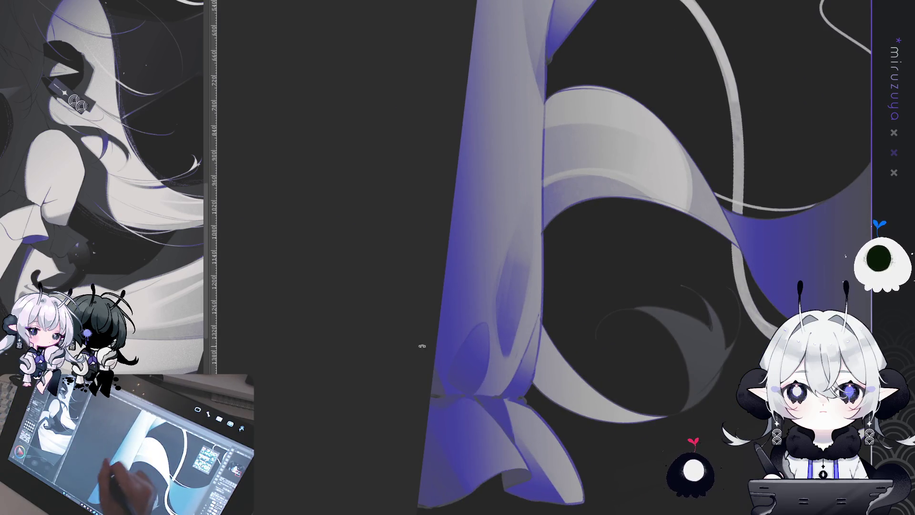
pyautogui.moveTo(421, 345); pyautogui.dragTo(501, 267)
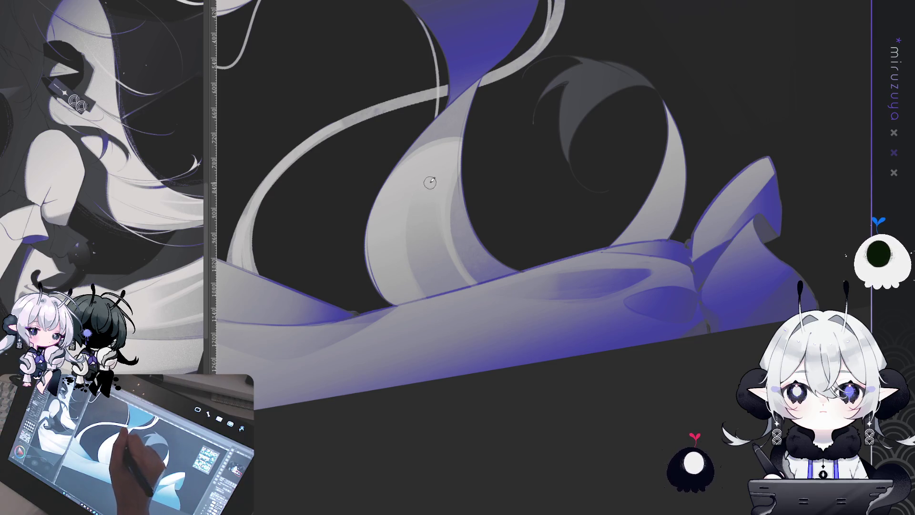
pyautogui.moveTo(431, 221); pyautogui.dragTo(414, 298)
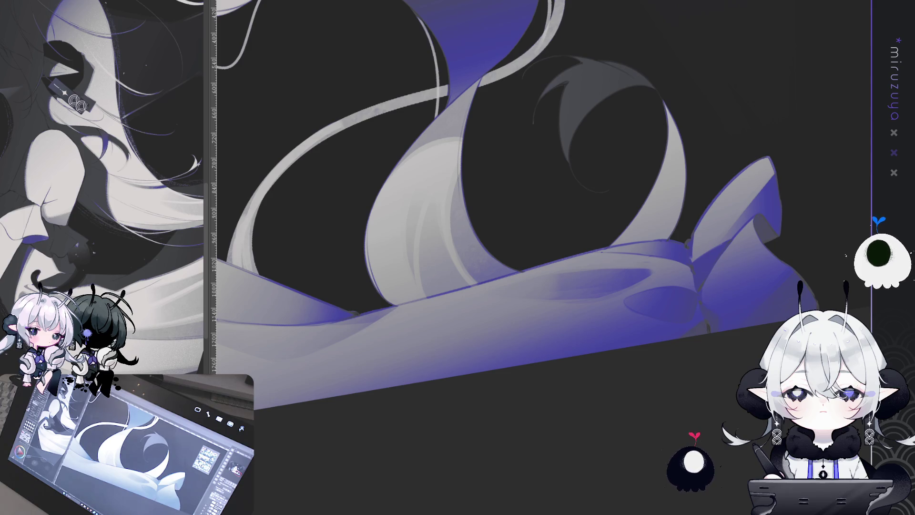
pyautogui.moveTo(381, 333); pyautogui.dragTo(431, 373)
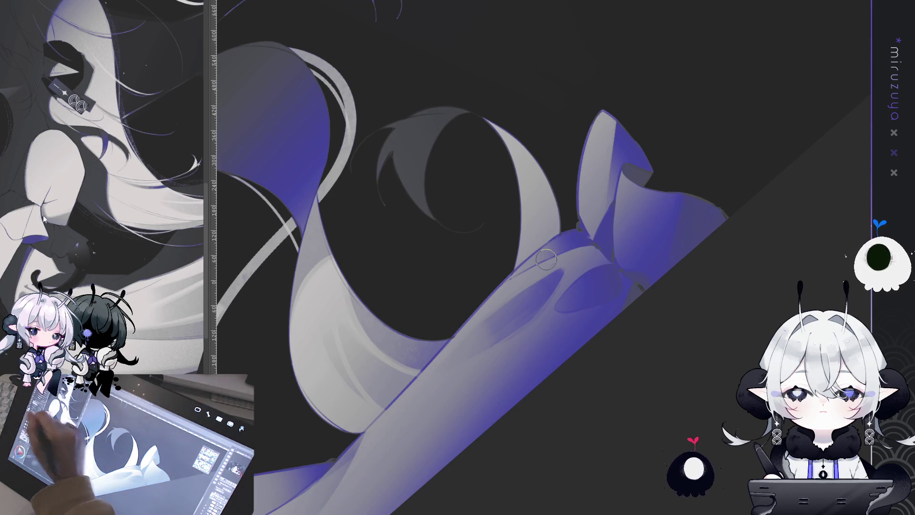
# Add faint strokes along the ribbon edge, then pan up to the cracked eye and ruffles
pyautogui.moveTo(530, 144); pyautogui.dragTo(532, 289)
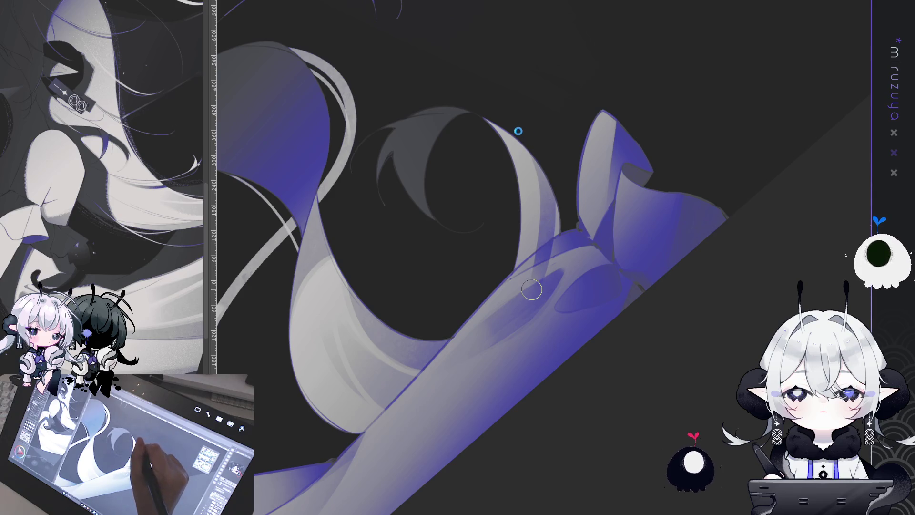
pyautogui.moveTo(539, 155); pyautogui.dragTo(541, 153)
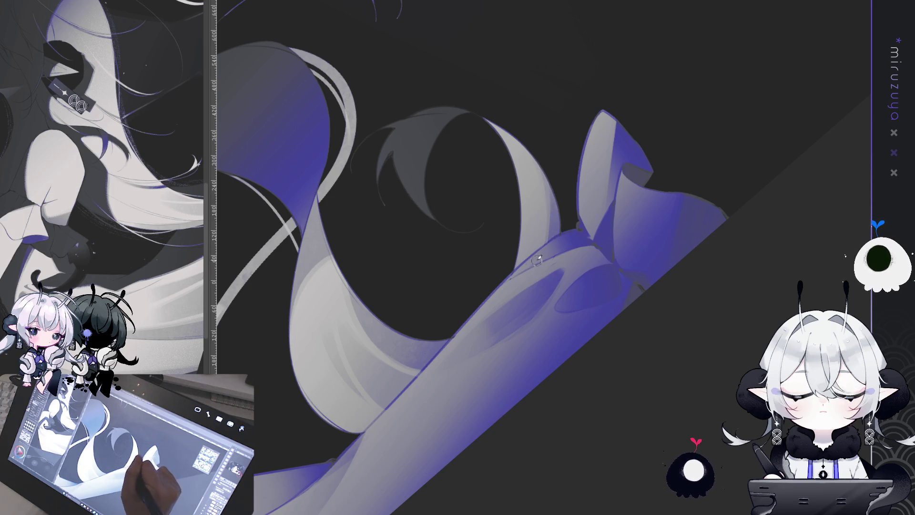
pyautogui.moveTo(537, 158); pyautogui.dragTo(635, 233)
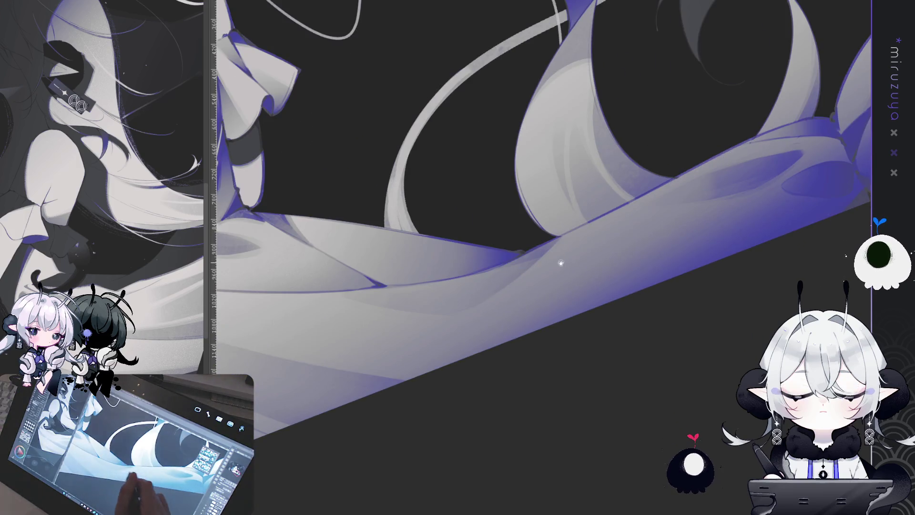
pyautogui.moveTo(557, 261); pyautogui.dragTo(537, 394)
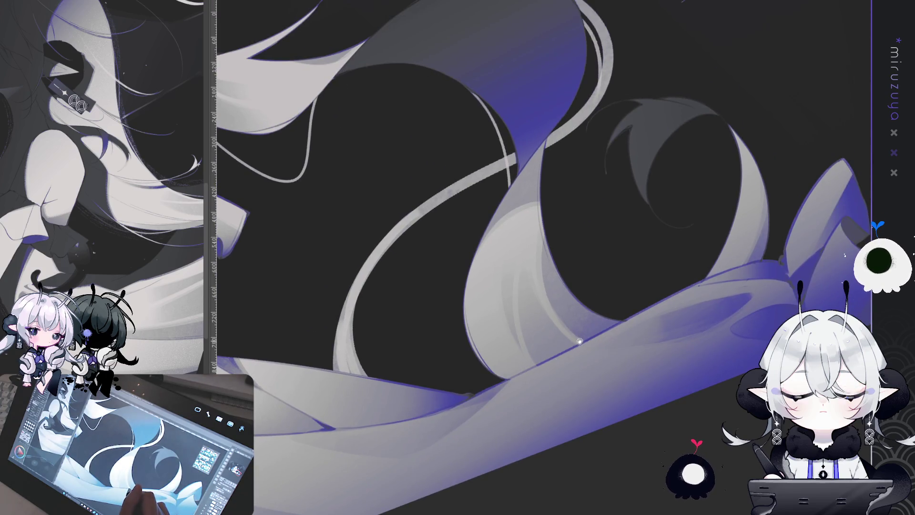
pyautogui.moveTo(466, 343)
pyautogui.mouseDown()
pyautogui.moveTo(633, 255)
pyautogui.moveTo(692, 291)
pyautogui.moveTo(805, 315)
pyautogui.mouseUp()
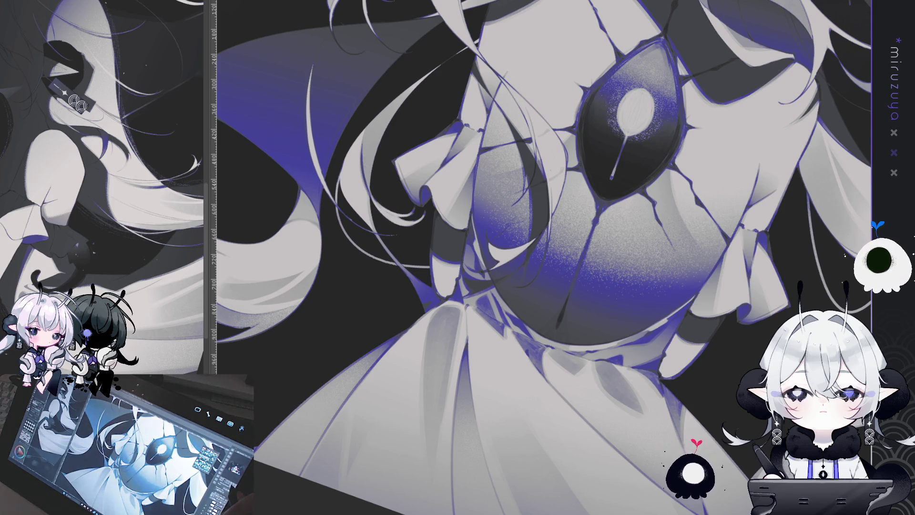
# Reset the view rotation with Ctrl+@, fit the whole canvas with Ctrl+0, then zoom toward the figure
pyautogui.hotkey('ctrl', '@')
pyautogui.hotkey('ctrl', '0')
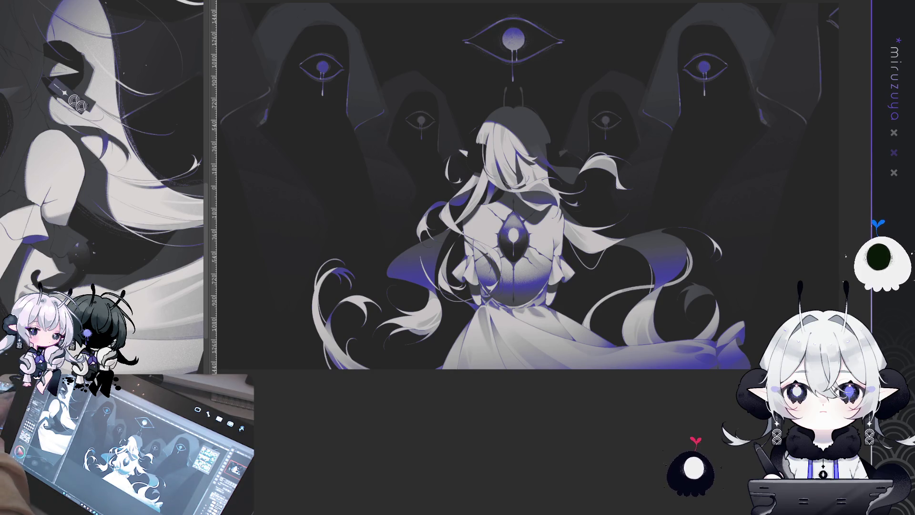
pyautogui.scroll(5, 544, 257)
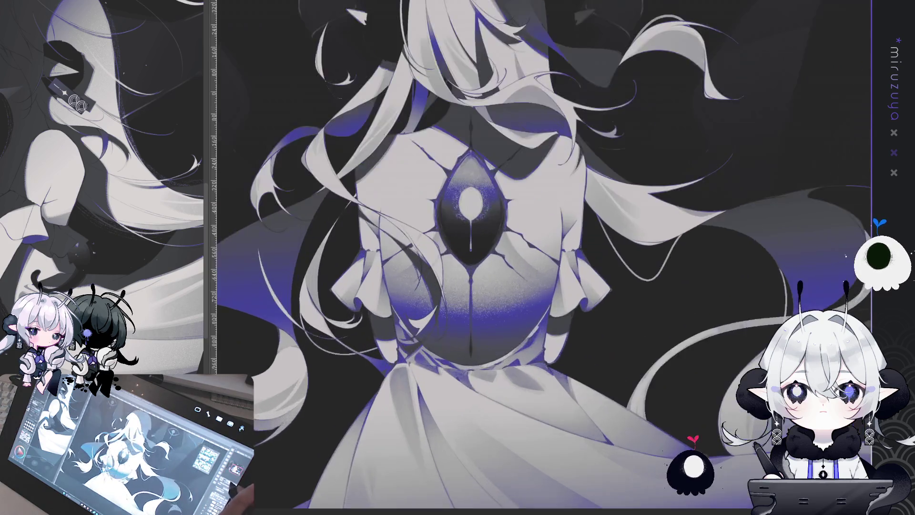
pyautogui.scroll(-3, 544, 257)
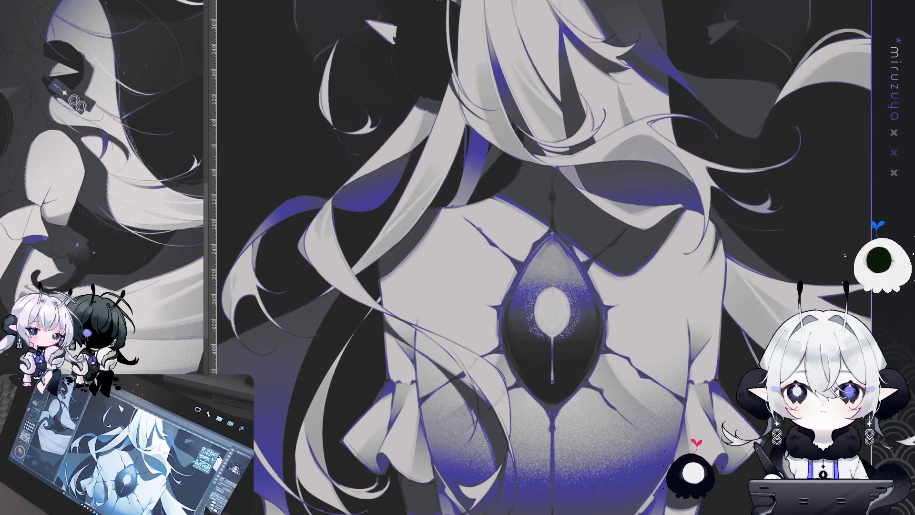
pyautogui.scroll(-3, 544, 257)
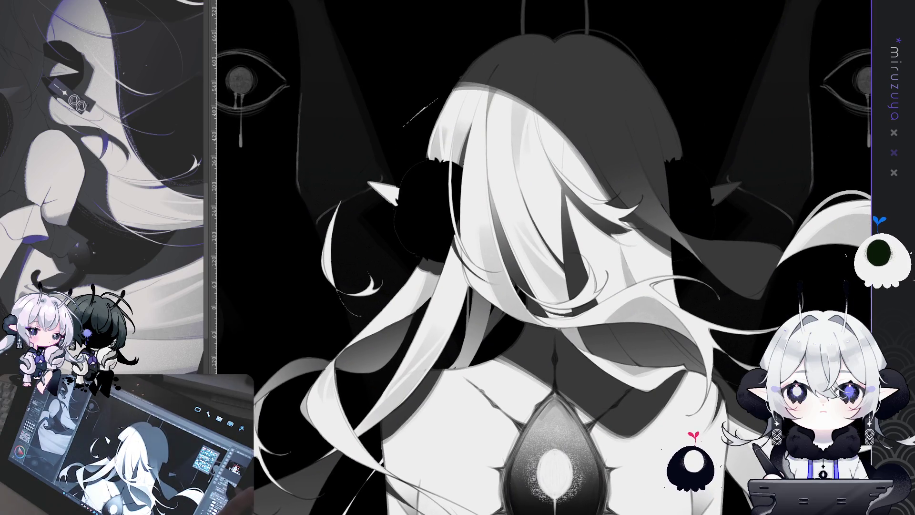
# Rotate and zoom from the greyscale hair and ear down past the sleeve ruffle to the skirt
pyautogui.scroll(3, 544, 257)
pyautogui.scroll(2, 543, 258)
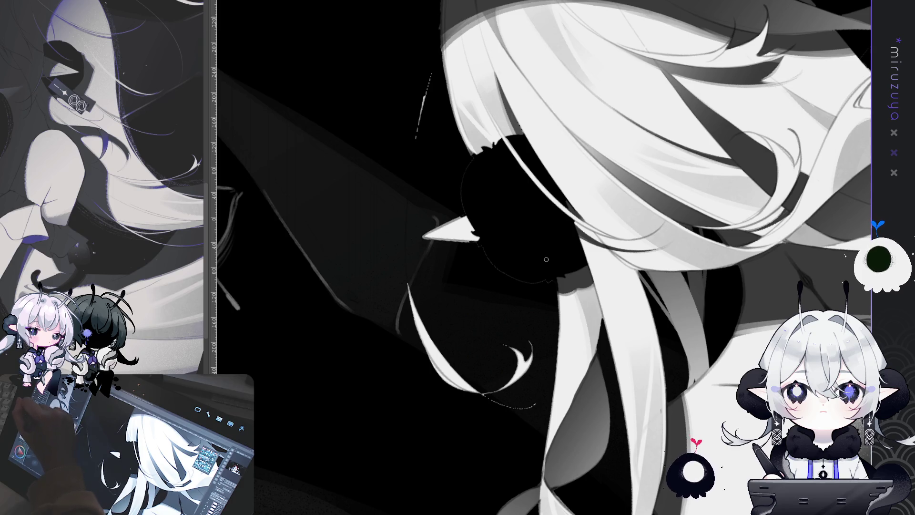
pyautogui.moveTo(477, 190); pyautogui.dragTo(578, 138)
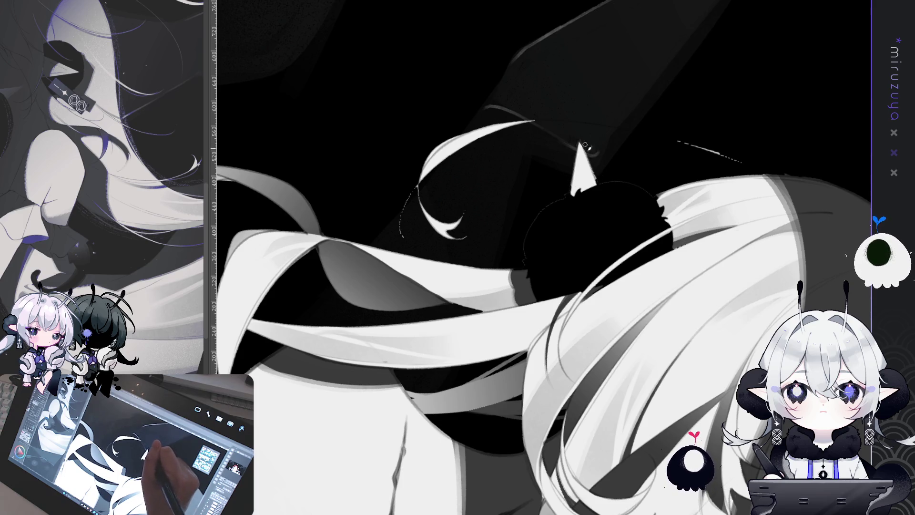
pyautogui.moveTo(593, 145)
pyautogui.mouseDown()
pyautogui.moveTo(515, 400)
pyautogui.moveTo(617, 238)
pyautogui.mouseUp()
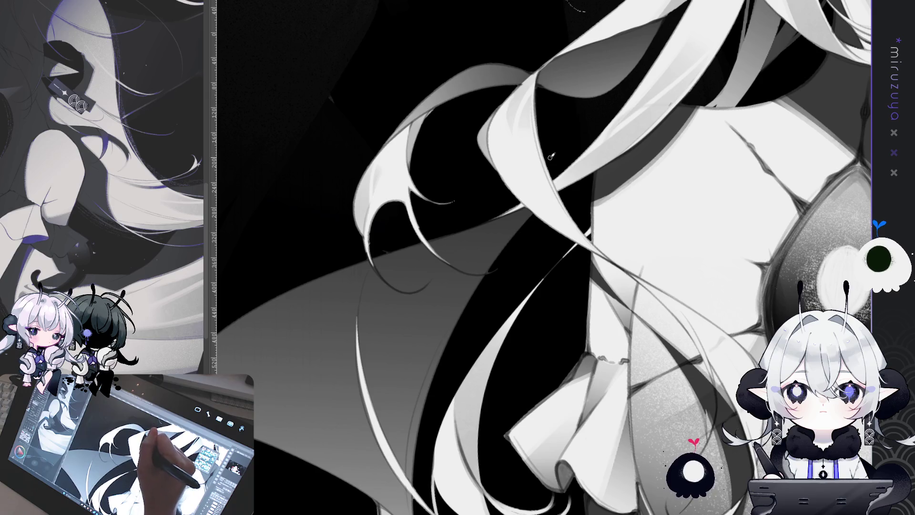
pyautogui.scroll(-5, 598, 227)
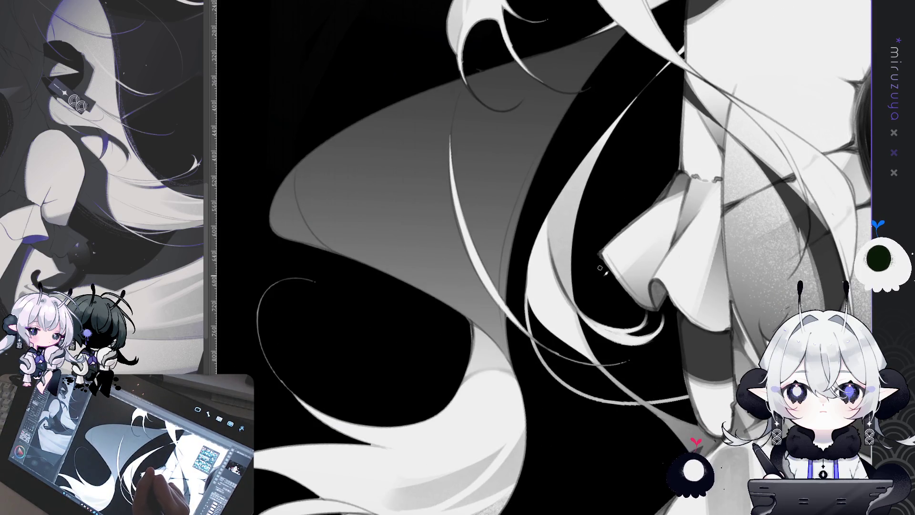
pyautogui.moveTo(677, 376); pyautogui.dragTo(513, 194)
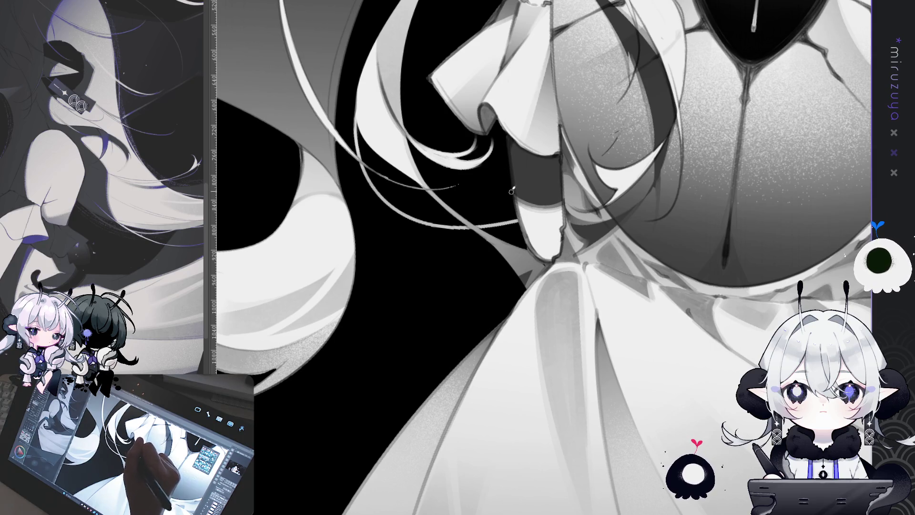
pyautogui.hscroll(10, 573, 269)
pyautogui.scroll(4, 572, 269)
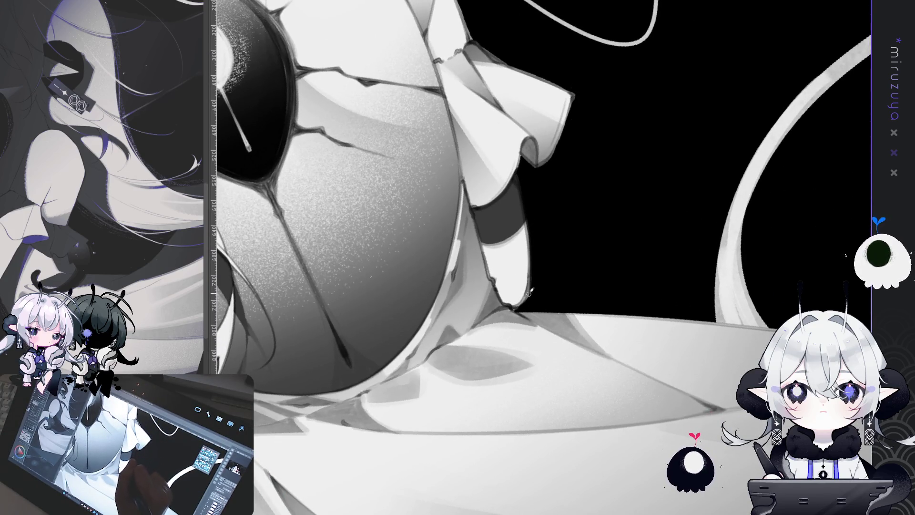
pyautogui.scroll(5, 629, 348)
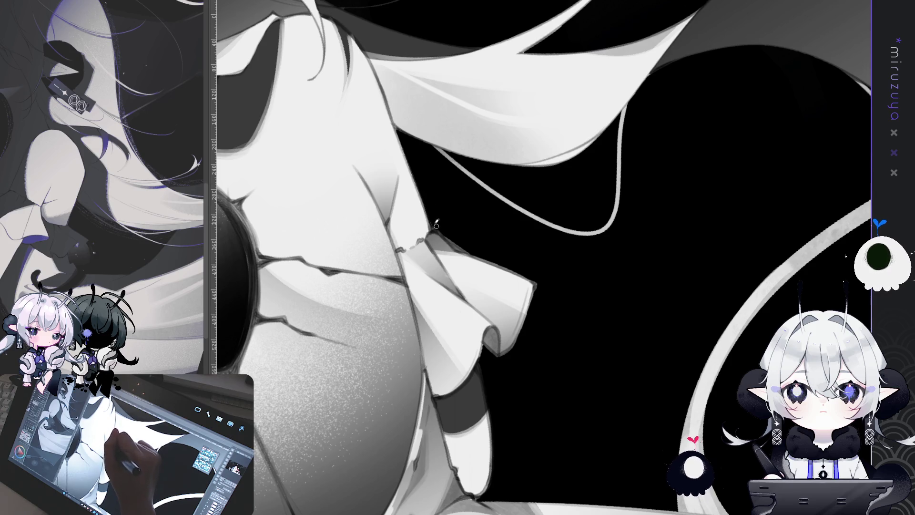
pyautogui.scroll(-5, 534, 277)
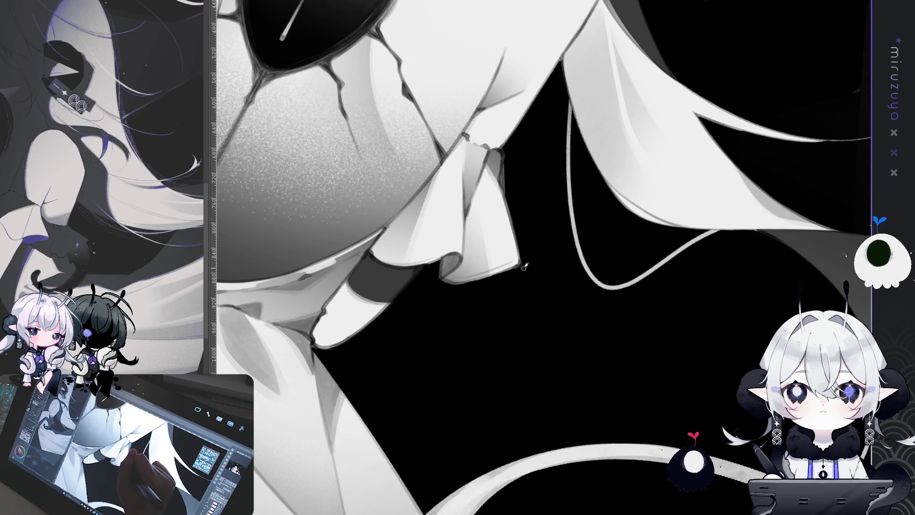
pyautogui.scroll(-20, 518, 271)
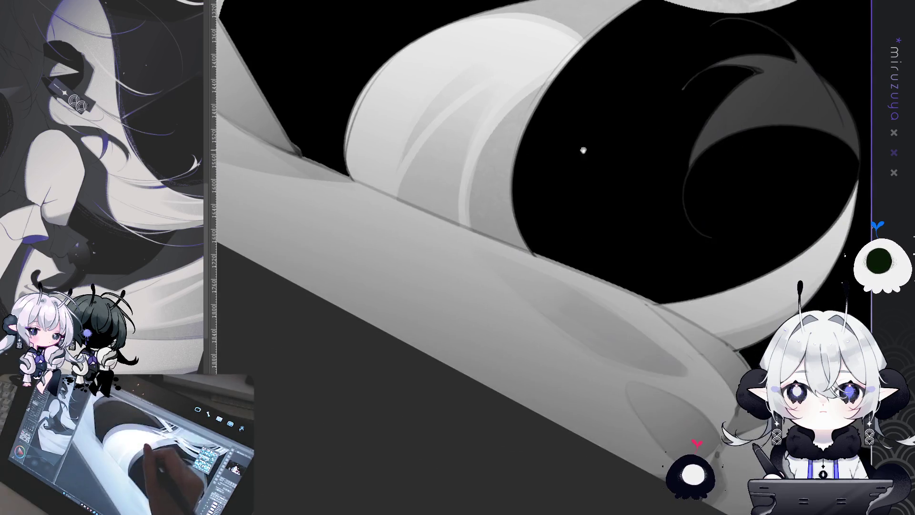
# Tilt the view over the skirt ruffles and dab a small white mark on the black background
pyautogui.scroll(-5, 780, 298)
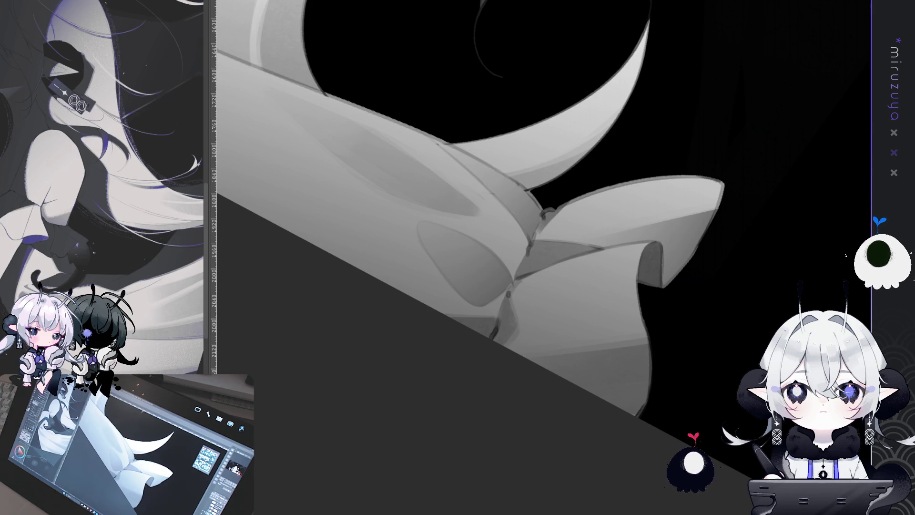
pyautogui.moveTo(595, 420)
pyautogui.mouseDown()
pyautogui.moveTo(623, 434)
pyautogui.moveTo(667, 384)
pyautogui.moveTo(213, 309)
pyautogui.mouseUp()
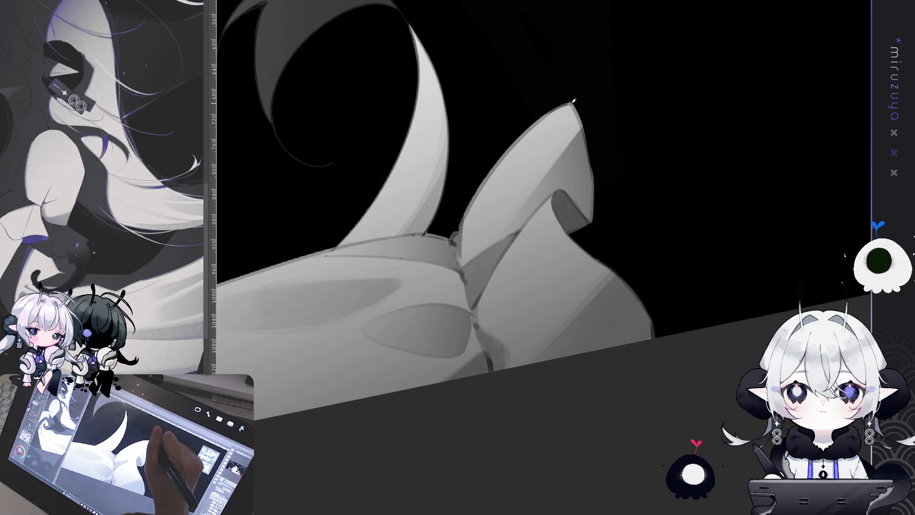
pyautogui.click(487, 105)
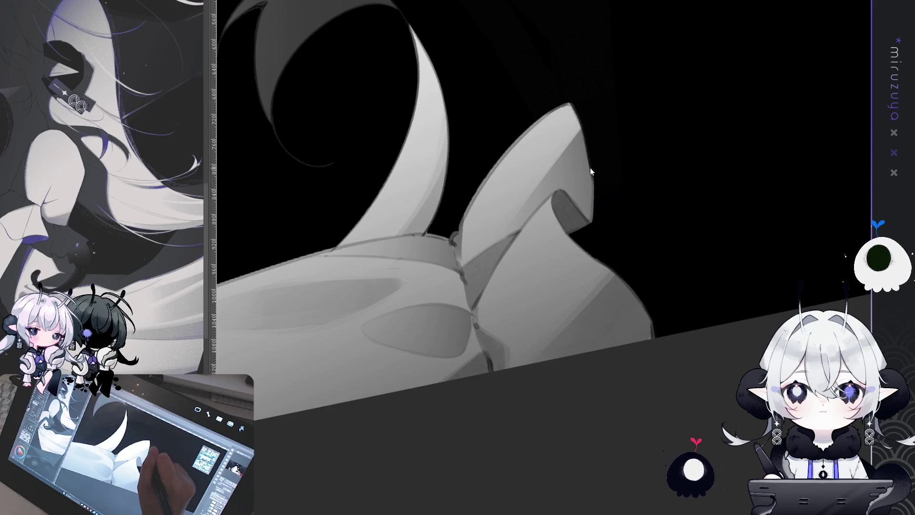
# Rotate and pan toward the collar ruffle and hair curl, standing the ruffle edge upright
pyautogui.moveTo(685, 145)
pyautogui.mouseDown()
pyautogui.moveTo(709, 375)
pyautogui.moveTo(581, 256)
pyautogui.mouseUp()
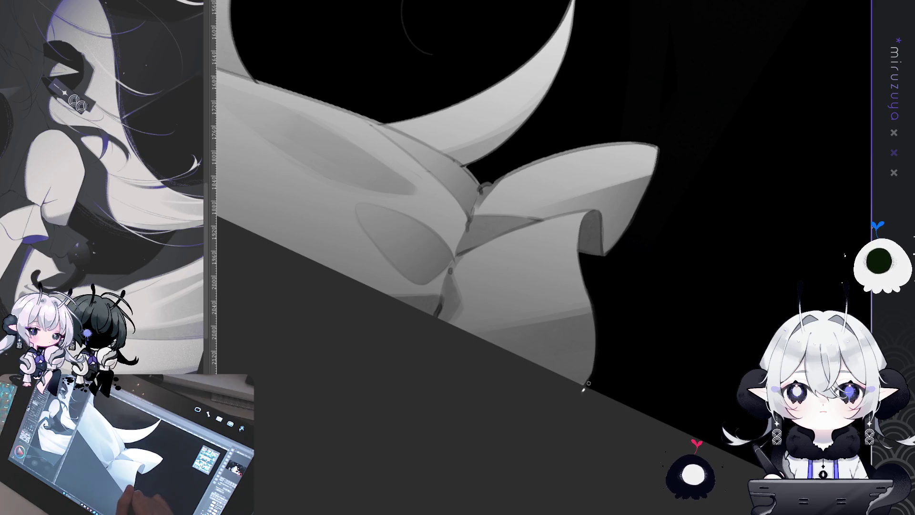
pyautogui.moveTo(586, 307)
pyautogui.mouseDown()
pyautogui.moveTo(567, 359)
pyautogui.moveTo(739, 382)
pyautogui.moveTo(653, 371)
pyautogui.moveTo(615, 266)
pyautogui.mouseUp()
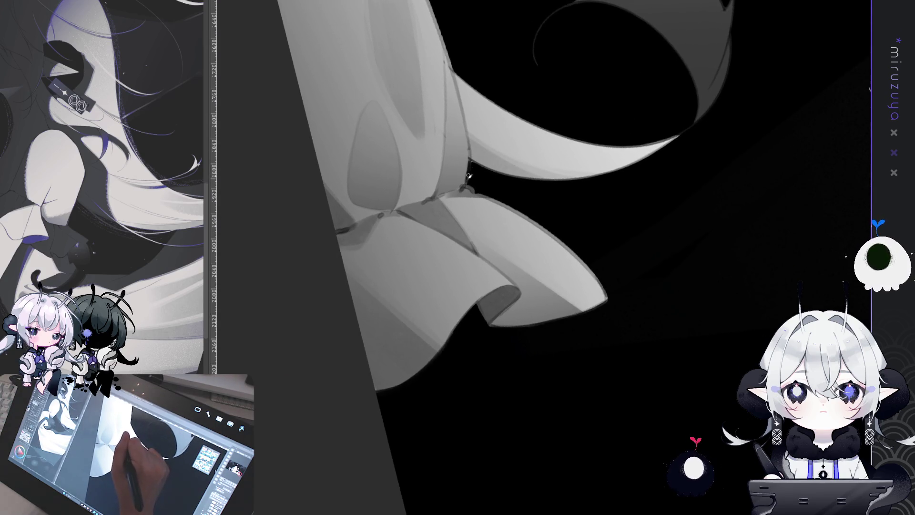
pyautogui.moveTo(472, 189)
pyautogui.mouseDown()
pyautogui.moveTo(697, 219)
pyautogui.moveTo(582, 202)
pyautogui.moveTo(542, 159)
pyautogui.mouseUp()
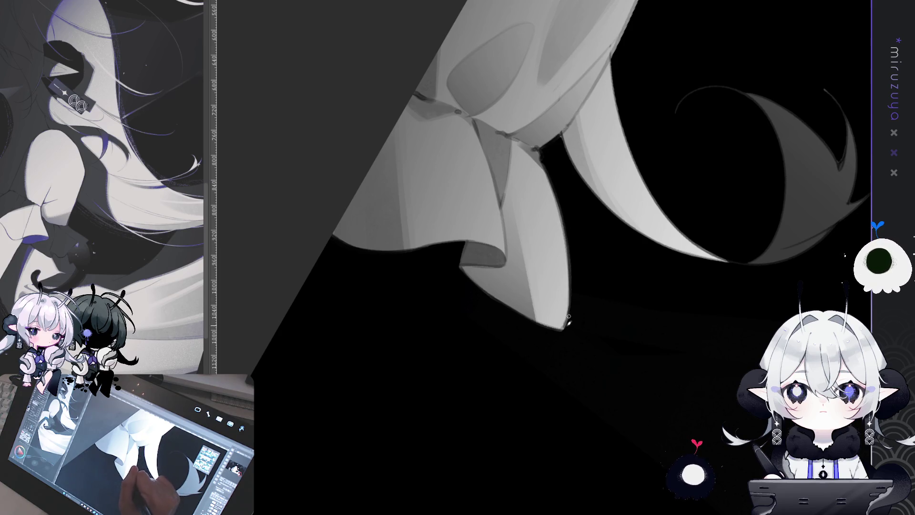
pyautogui.moveTo(622, 253); pyautogui.dragTo(496, 367)
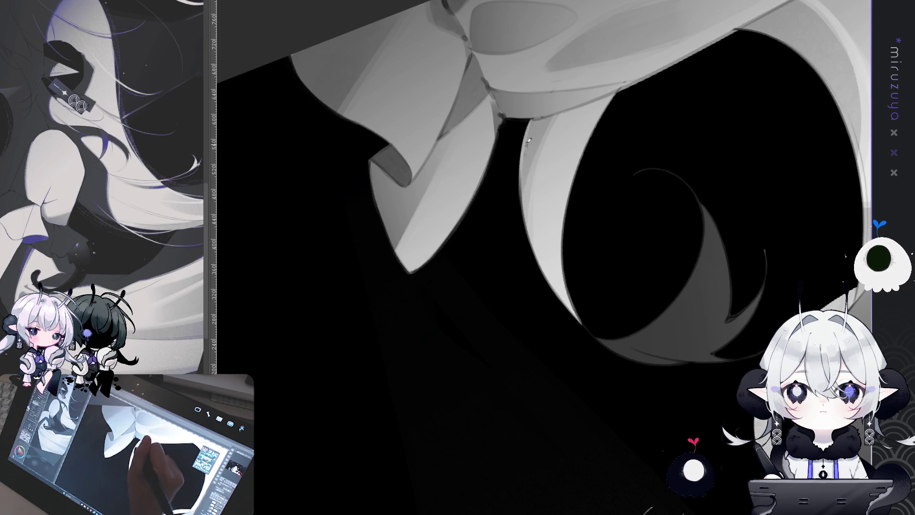
# Add light strokes along the hair curl's left and lower edges
pyautogui.moveTo(530, 119); pyautogui.dragTo(523, 199)
pyautogui.moveTo(530, 117); pyautogui.dragTo(527, 175)
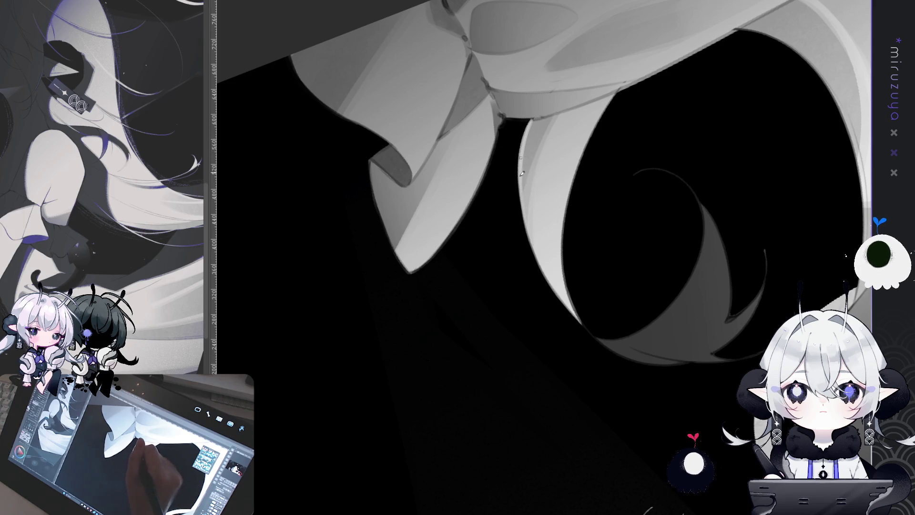
pyautogui.moveTo(561, 301); pyautogui.dragTo(527, 225)
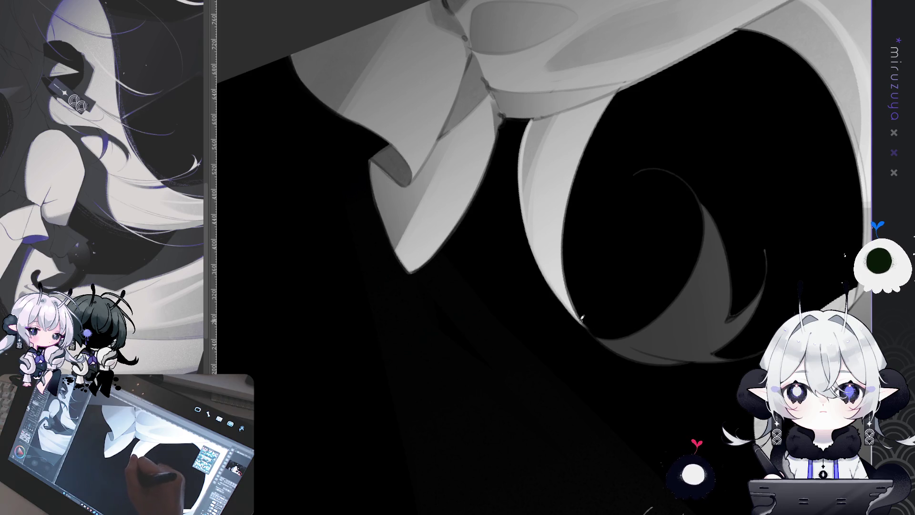
pyautogui.moveTo(548, 266); pyautogui.dragTo(578, 317)
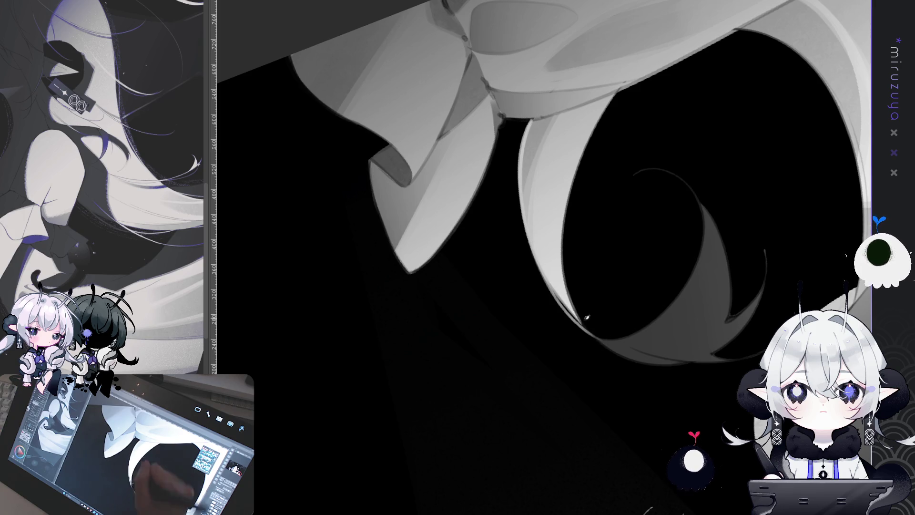
# Shade the hair strand's right edge with several thin darker strokes
pyautogui.hotkey('ctrl', 'shift', 'h')
pyautogui.press('-')
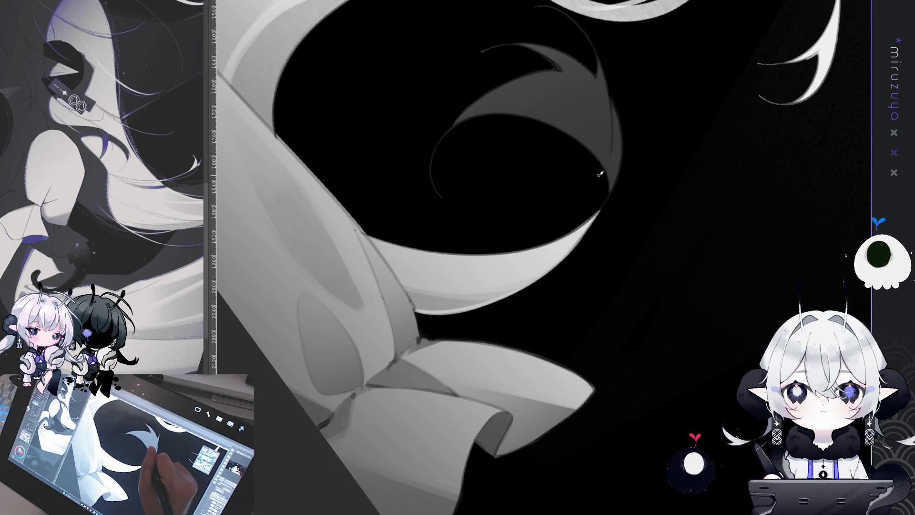
pyautogui.press('-')
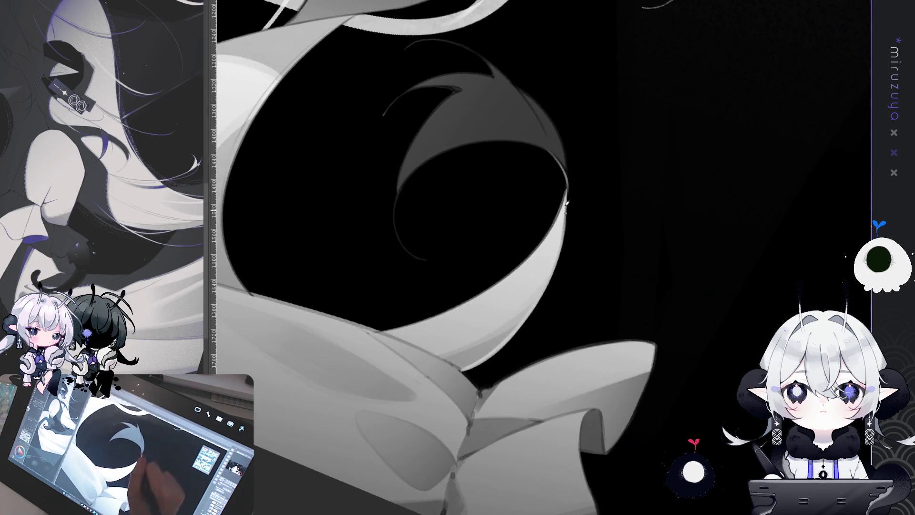
pyautogui.moveTo(554, 122); pyautogui.dragTo(566, 180)
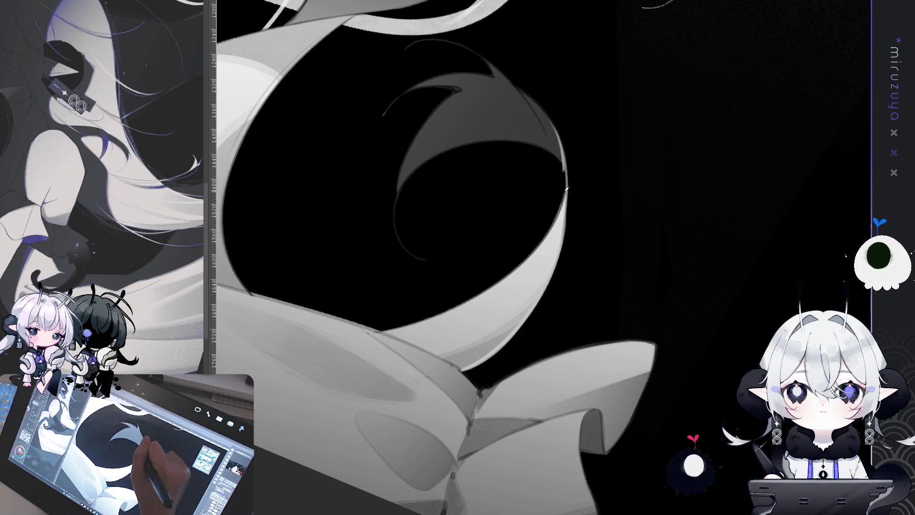
pyautogui.moveTo(556, 123); pyautogui.dragTo(565, 210)
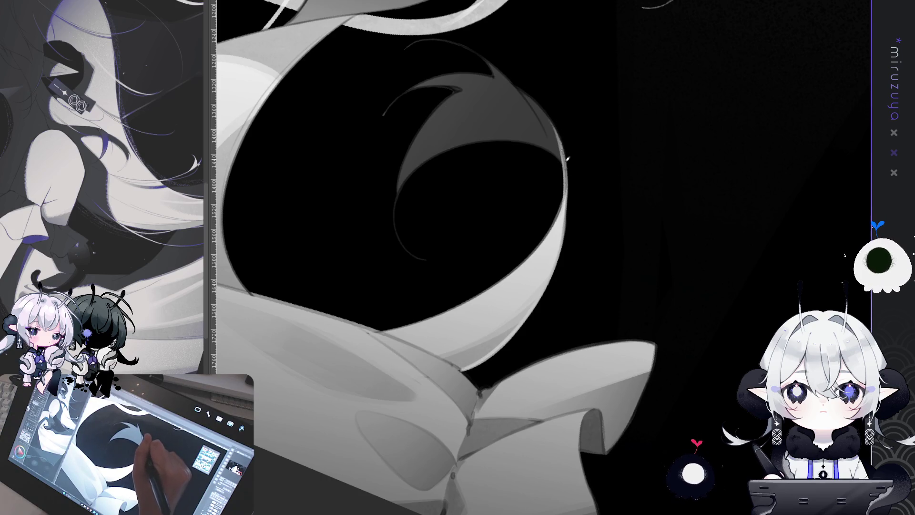
pyautogui.moveTo(566, 149); pyautogui.dragTo(562, 224)
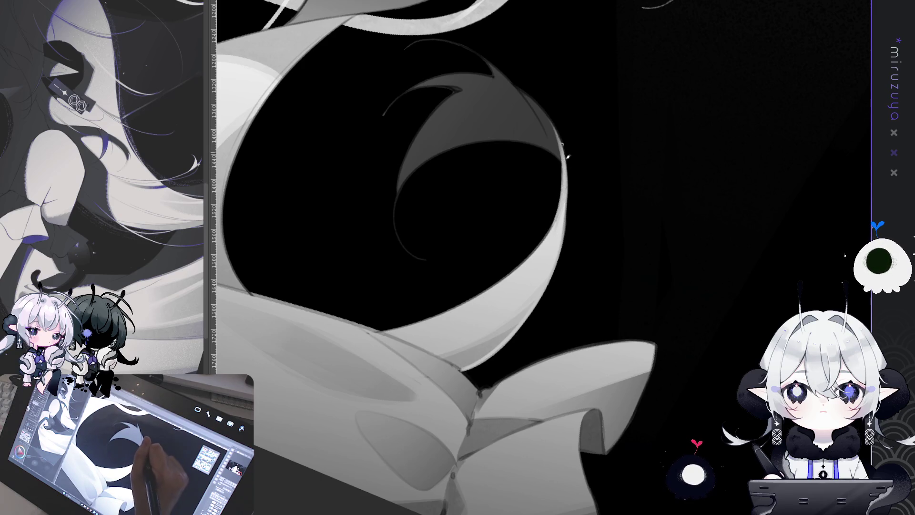
pyautogui.moveTo(569, 158); pyautogui.dragTo(567, 186)
pyautogui.moveTo(565, 153); pyautogui.dragTo(558, 248)
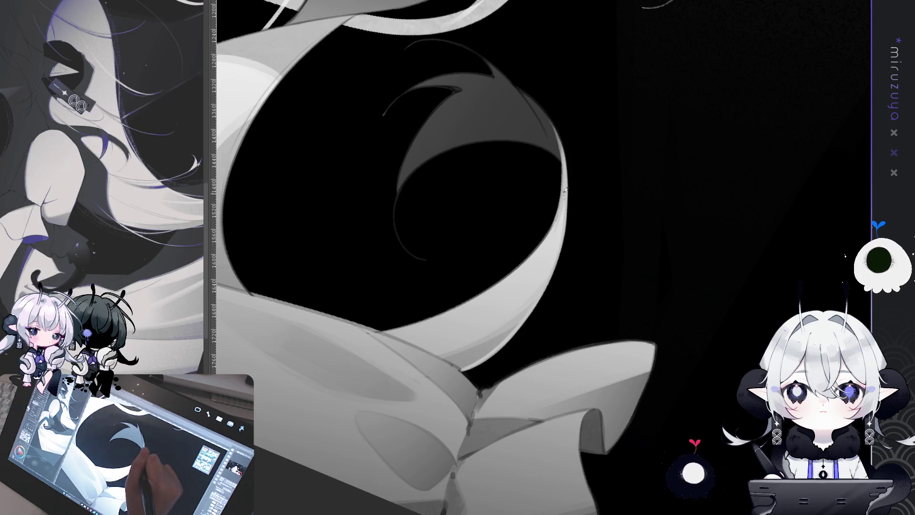
# Redraw a thin curving strand line along the hair's right edge, replacing the misplaced stroke
pyautogui.scroll(5, 558, 222)
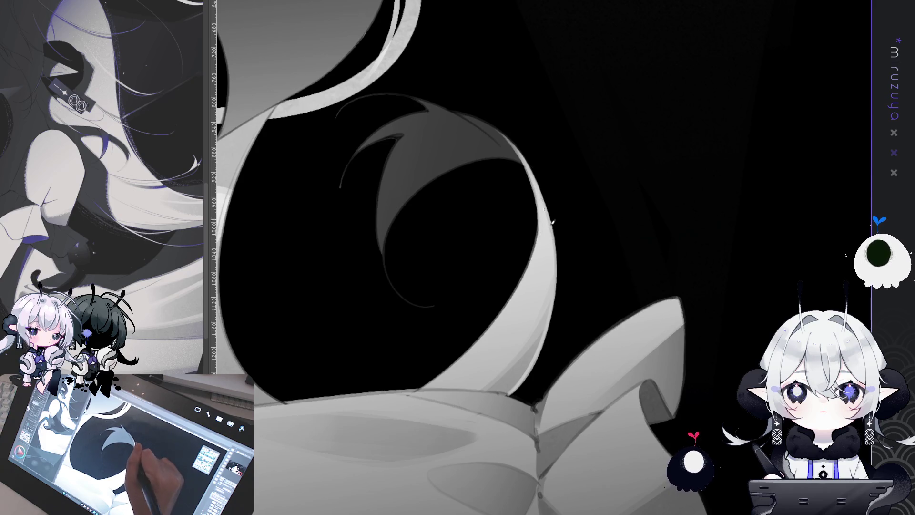
pyautogui.moveTo(529, 157)
pyautogui.mouseDown()
pyautogui.moveTo(570, 305)
pyautogui.moveTo(551, 342)
pyautogui.mouseUp()
pyautogui.hotkey('ctrl', 'z')
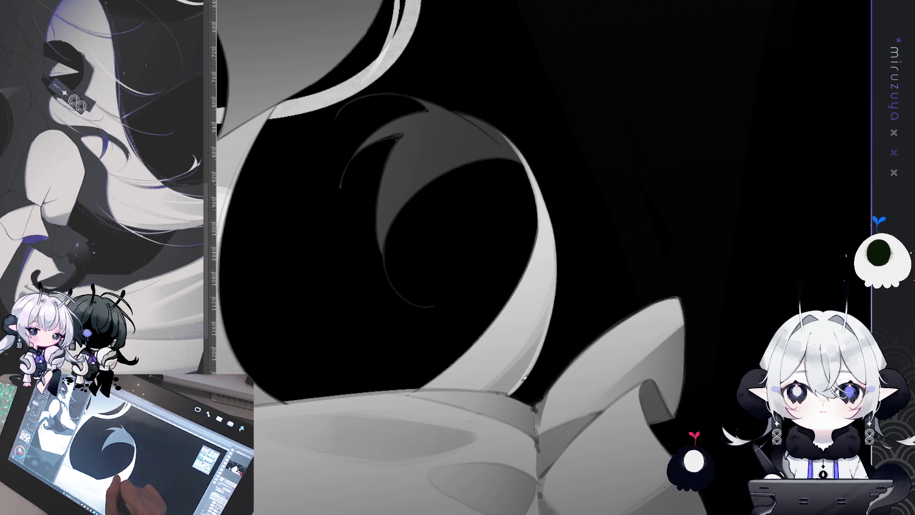
pyautogui.moveTo(527, 376); pyautogui.dragTo(566, 260)
pyautogui.moveTo(546, 207); pyautogui.dragTo(564, 240)
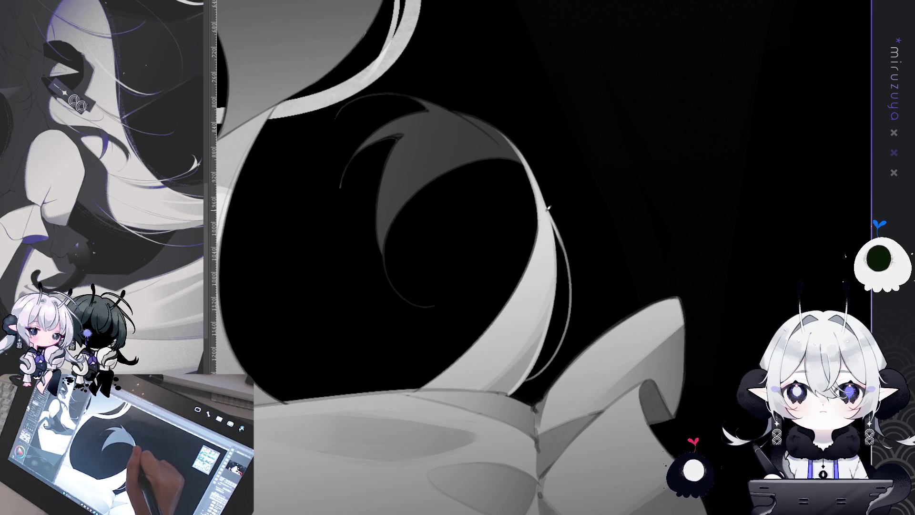
pyautogui.moveTo(549, 214)
pyautogui.mouseDown()
pyautogui.moveTo(659, 425)
pyautogui.moveTo(644, 337)
pyautogui.mouseUp()
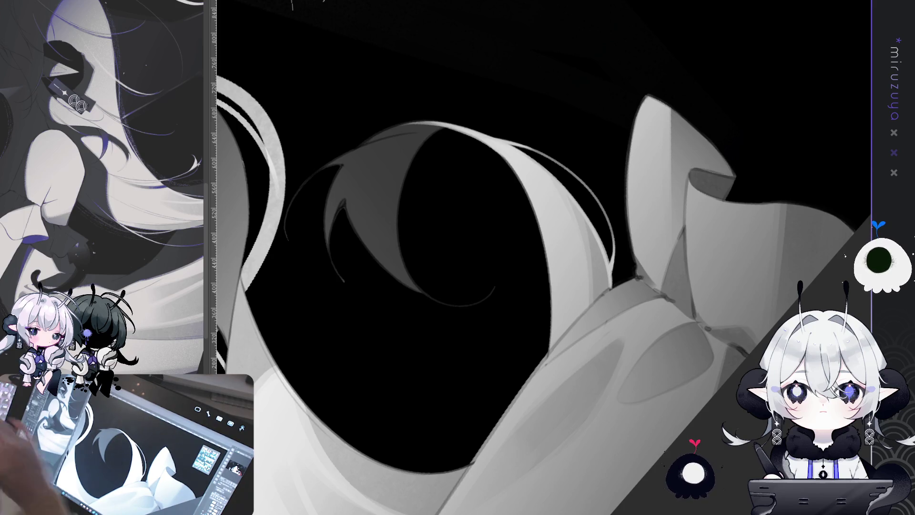
# Paint fine light strands down the curling hair lock's edge
pyautogui.moveTo(704, 345); pyautogui.dragTo(705, 333)
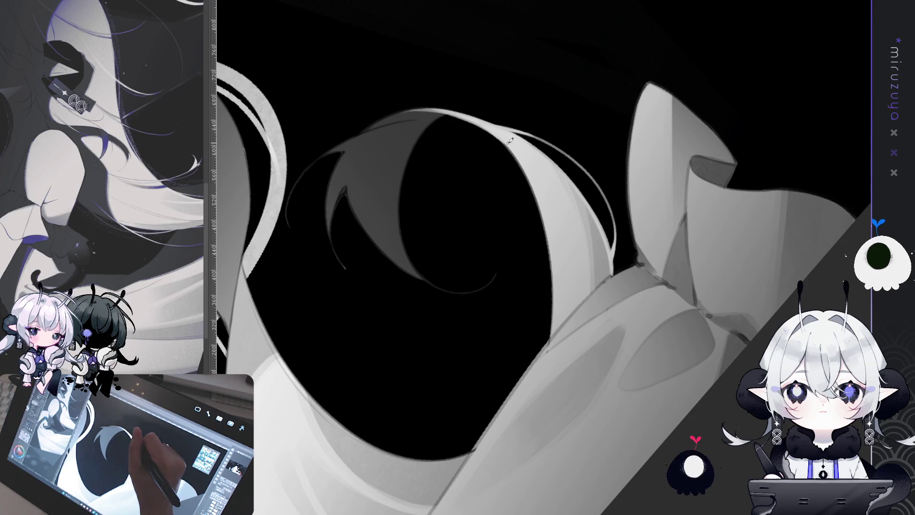
pyautogui.moveTo(502, 144); pyautogui.dragTo(536, 197)
pyautogui.moveTo(498, 136)
pyautogui.mouseDown()
pyautogui.moveTo(536, 195)
pyautogui.moveTo(554, 276)
pyautogui.mouseUp()
pyautogui.moveTo(524, 168); pyautogui.dragTo(552, 265)
pyautogui.moveTo(529, 174); pyautogui.dragTo(550, 272)
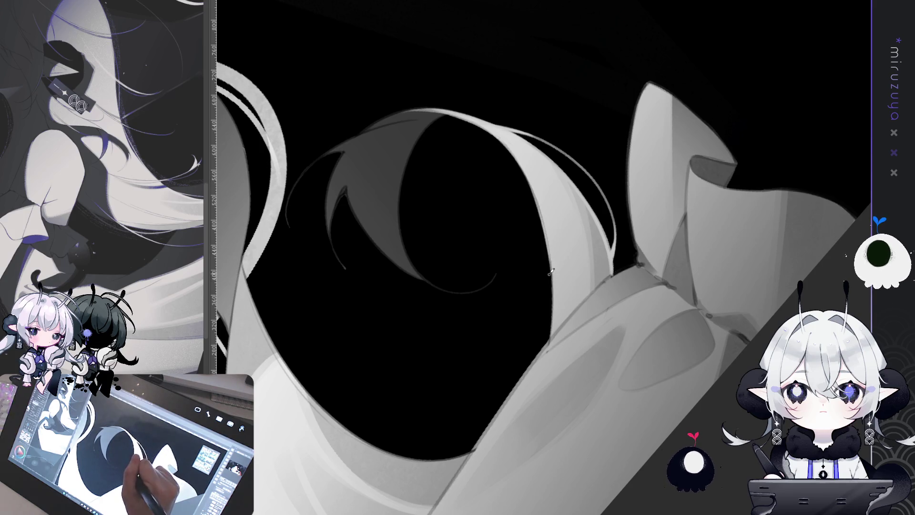
pyautogui.moveTo(539, 210); pyautogui.dragTo(553, 286)
pyautogui.moveTo(548, 226)
pyautogui.mouseDown()
pyautogui.moveTo(552, 302)
pyautogui.moveTo(614, 366)
pyautogui.moveTo(681, 415)
pyautogui.moveTo(584, 265)
pyautogui.moveTo(582, 204)
pyautogui.moveTo(578, 266)
pyautogui.moveTo(461, 252)
pyautogui.mouseUp()
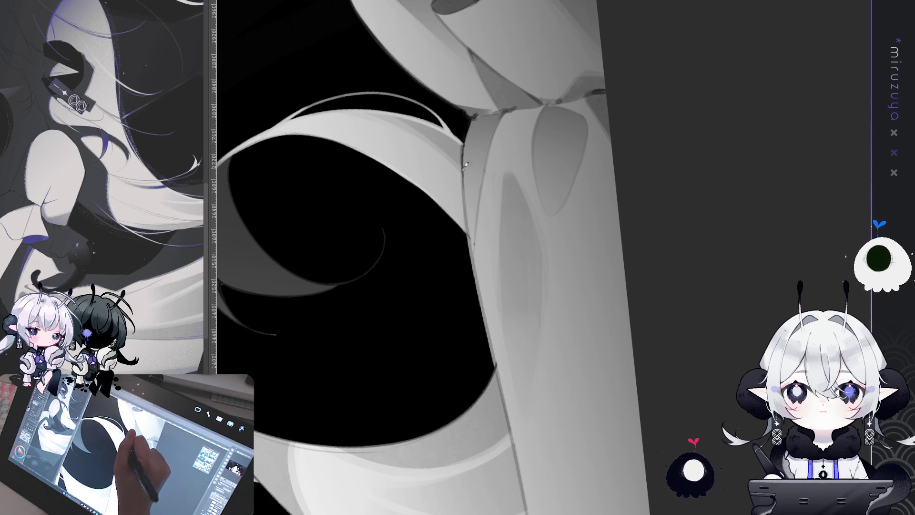
# Darken the long ribbon's left edge with strokes down its length
pyautogui.moveTo(465, 142); pyautogui.dragTo(466, 404)
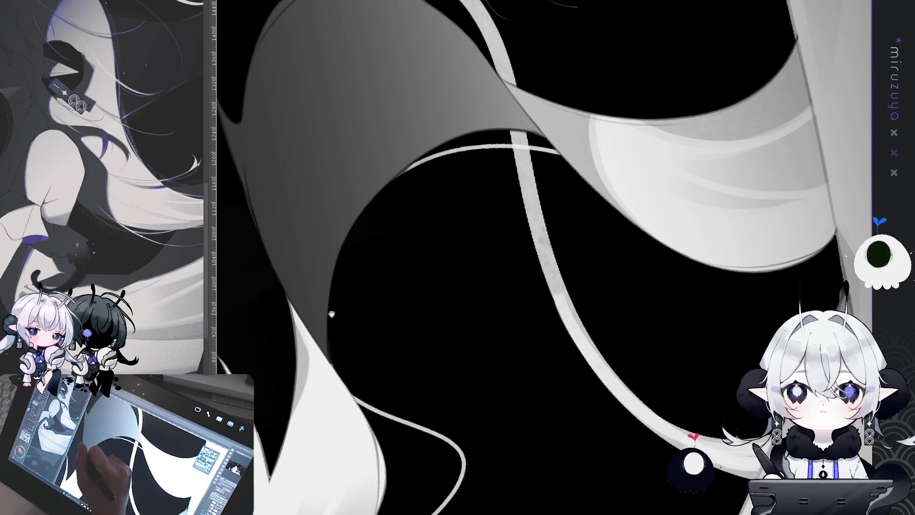
pyautogui.moveTo(322, 342); pyautogui.dragTo(325, 391)
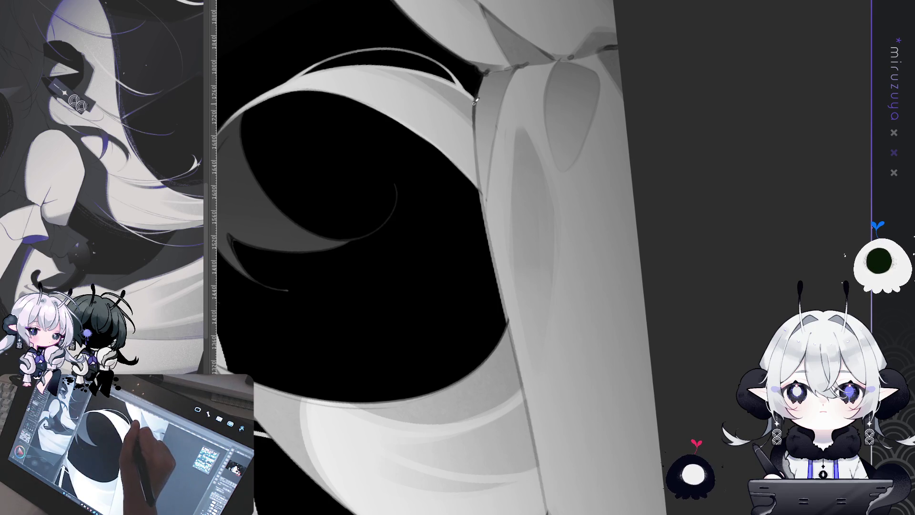
pyautogui.moveTo(478, 140); pyautogui.dragTo(495, 270)
pyautogui.moveTo(481, 195); pyautogui.dragTo(497, 277)
pyautogui.moveTo(479, 191); pyautogui.dragTo(500, 293)
pyautogui.moveTo(487, 228); pyautogui.dragTo(509, 320)
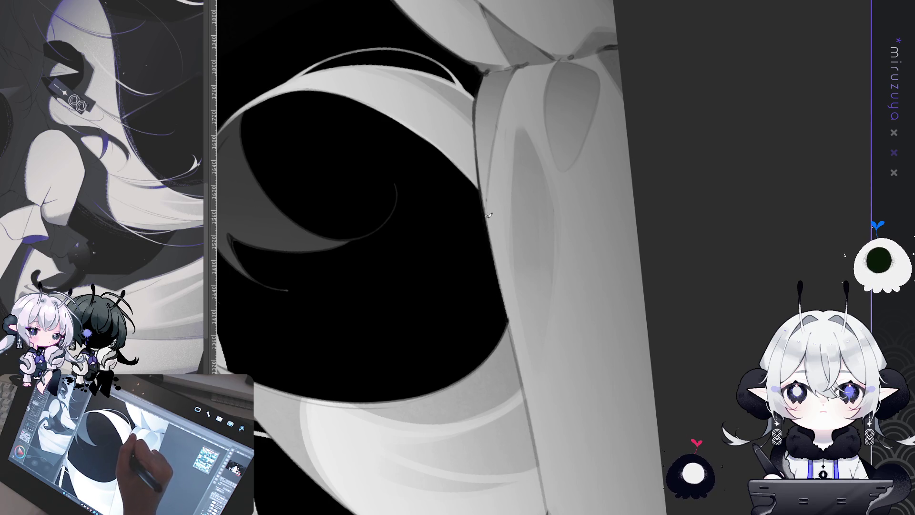
pyautogui.moveTo(497, 80); pyautogui.dragTo(436, 99)
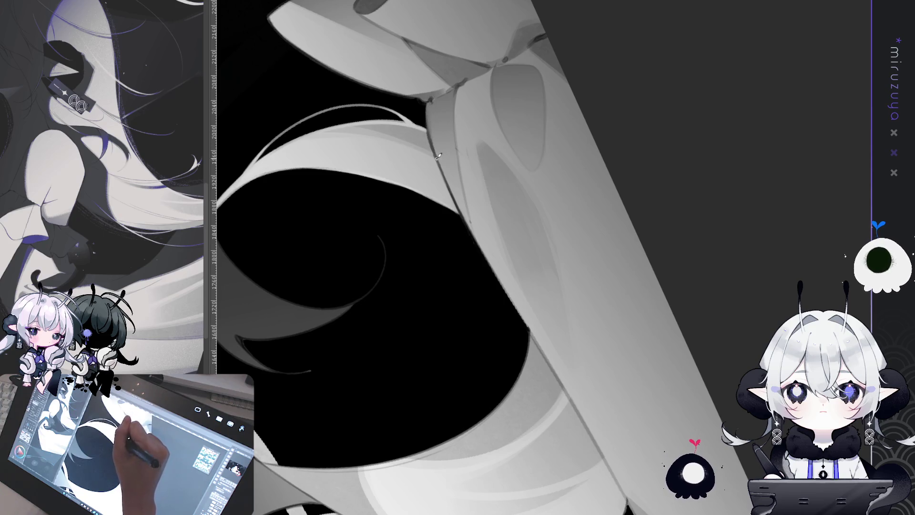
pyautogui.scroll(10, 438, 156)
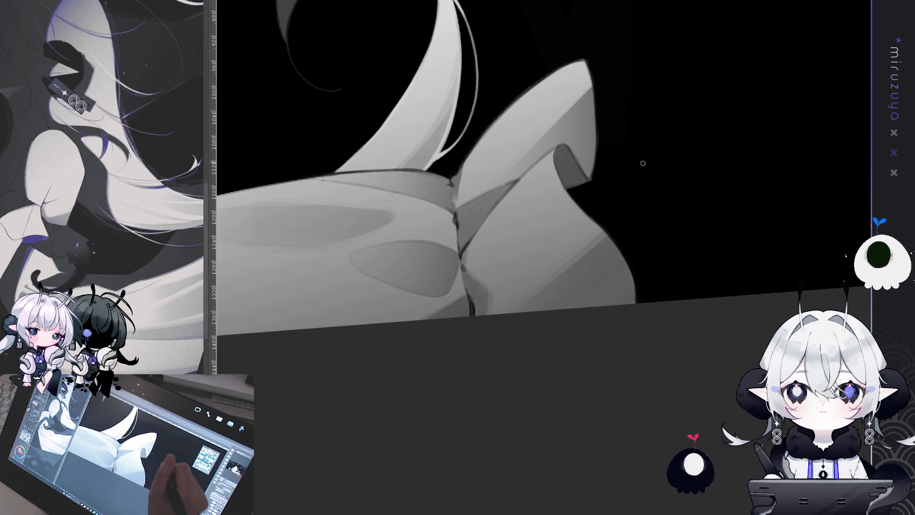
# With the canvas rotated, darken the ruffle fold's inside and right edges
pyautogui.press('^')
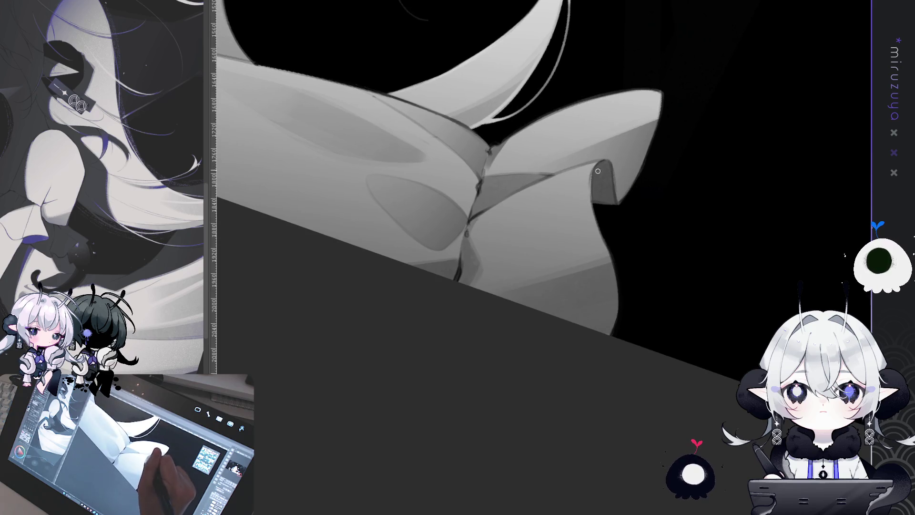
pyautogui.moveTo(596, 164); pyautogui.dragTo(594, 201)
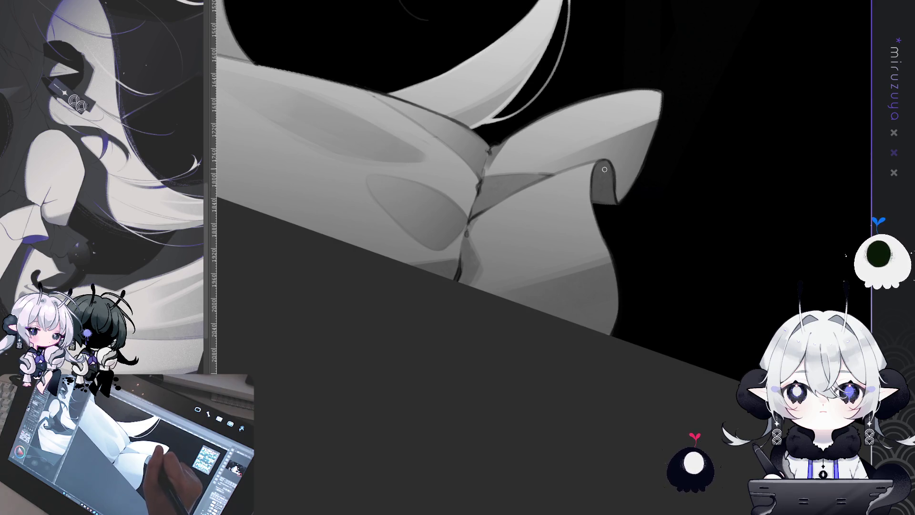
pyautogui.moveTo(610, 166); pyautogui.dragTo(618, 284)
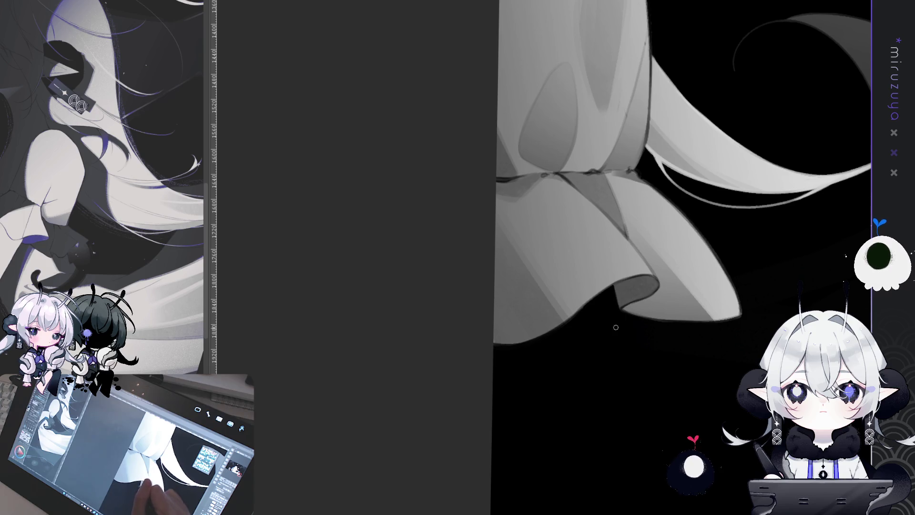
pyautogui.moveTo(616, 327)
pyautogui.mouseDown()
pyautogui.moveTo(505, 315)
pyautogui.moveTo(536, 212)
pyautogui.mouseUp()
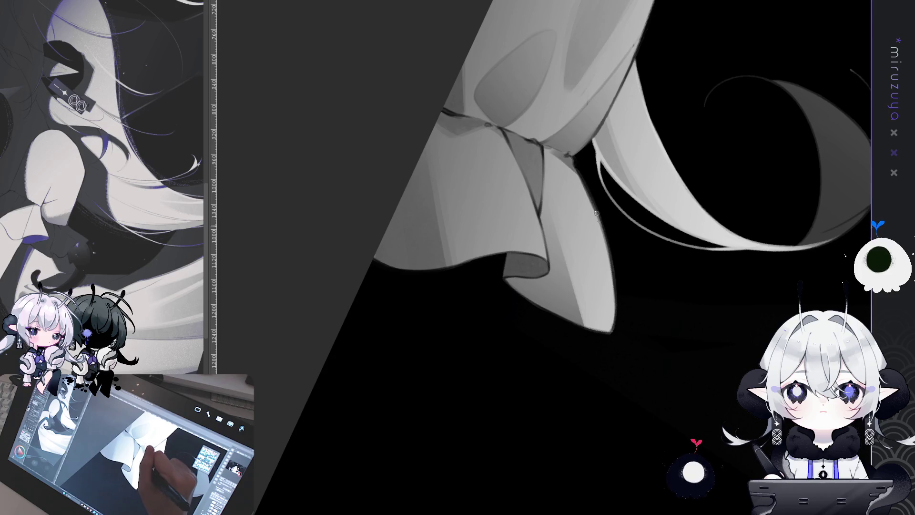
pyautogui.moveTo(613, 267)
pyautogui.mouseDown()
pyautogui.moveTo(615, 355)
pyautogui.moveTo(438, 244)
pyautogui.mouseUp()
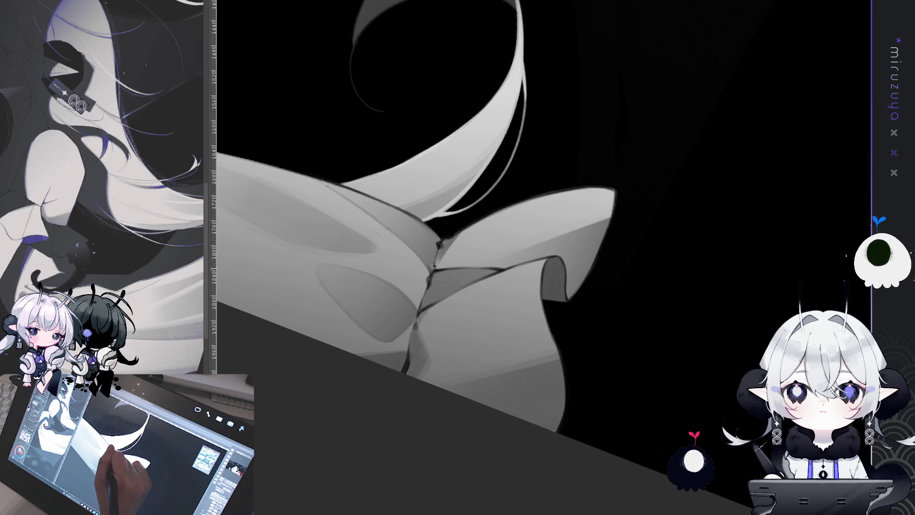
pyautogui.moveTo(434, 266); pyautogui.dragTo(437, 40)
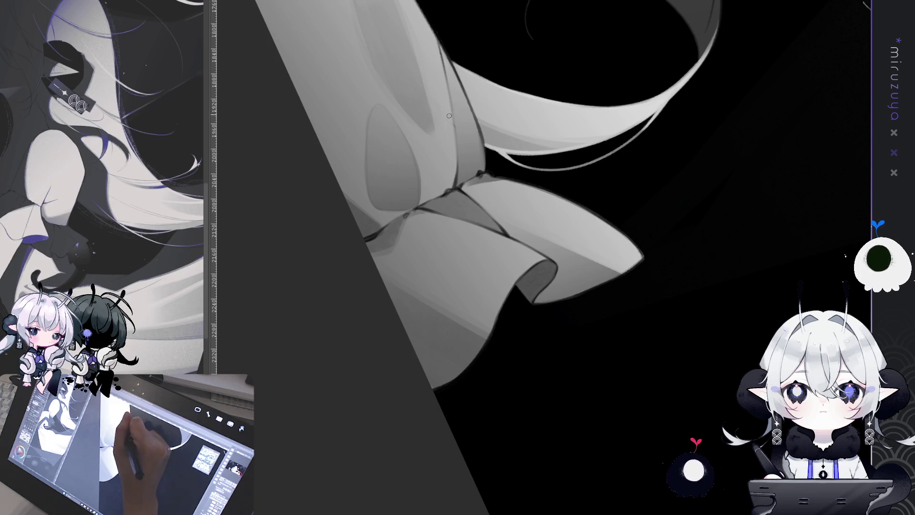
pyautogui.moveTo(443, 112)
pyautogui.mouseDown()
pyautogui.moveTo(586, 267)
pyautogui.moveTo(610, 273)
pyautogui.moveTo(611, 348)
pyautogui.mouseUp()
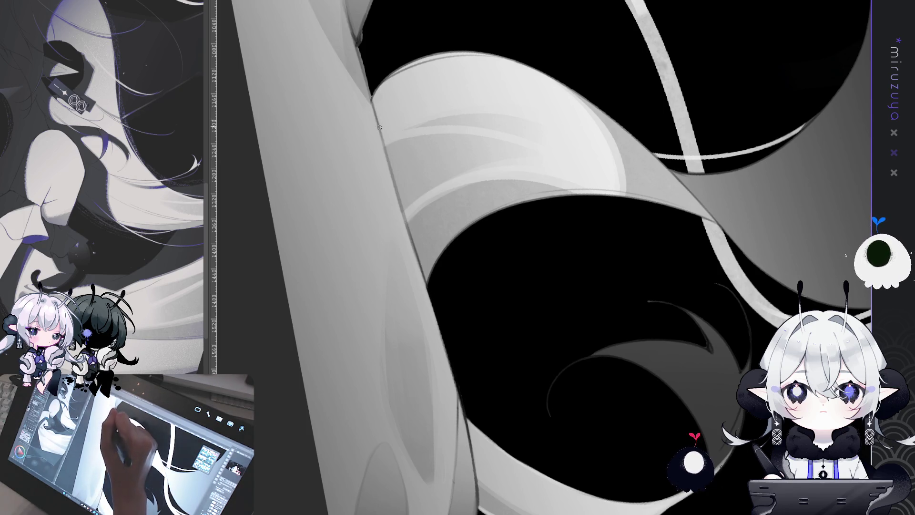
# Paint a light highlight along one ribbon edge and darken its right side
pyautogui.moveTo(395, 184)
pyautogui.mouseDown()
pyautogui.moveTo(547, 281)
pyautogui.moveTo(449, 255)
pyautogui.mouseUp()
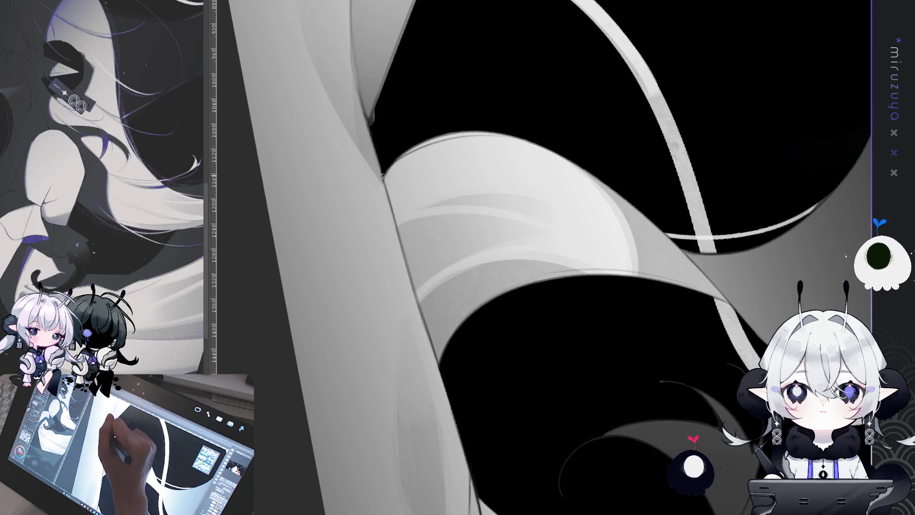
pyautogui.moveTo(377, 130); pyautogui.dragTo(383, 193)
pyautogui.moveTo(353, 317); pyautogui.dragTo(485, 375)
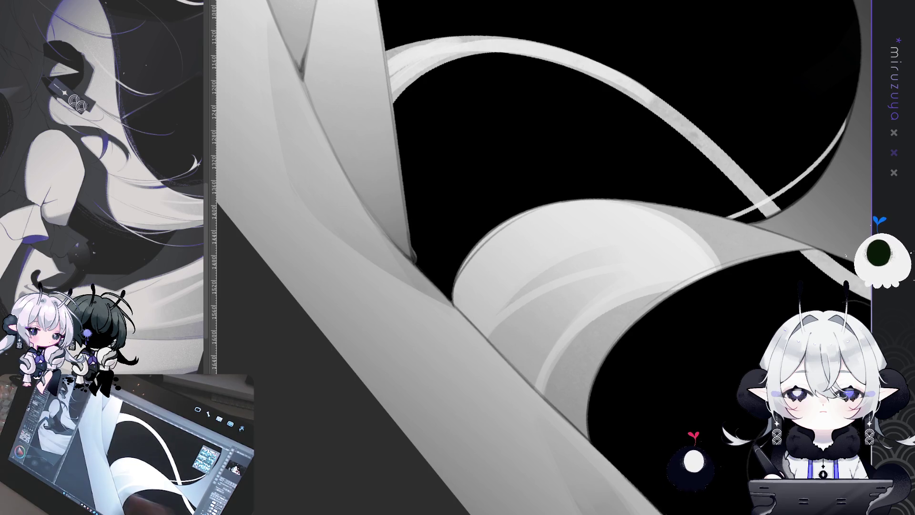
pyautogui.moveTo(403, 226); pyautogui.dragTo(412, 257)
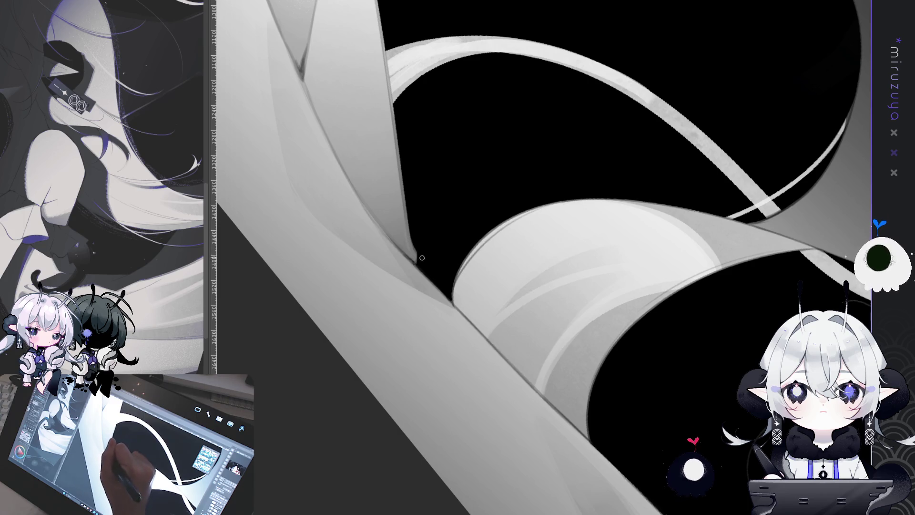
pyautogui.scroll(2, 411, 228)
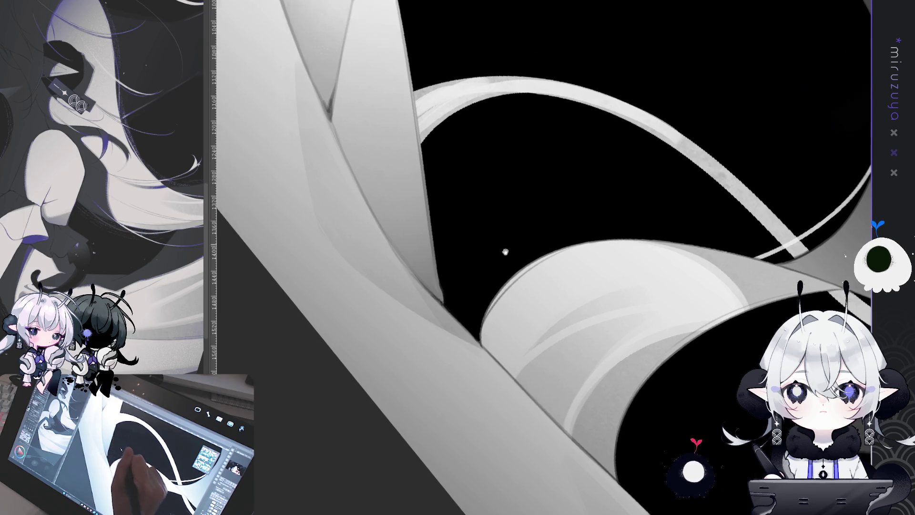
pyautogui.moveTo(428, 161); pyautogui.dragTo(441, 278)
pyautogui.moveTo(431, 203); pyautogui.dragTo(440, 267)
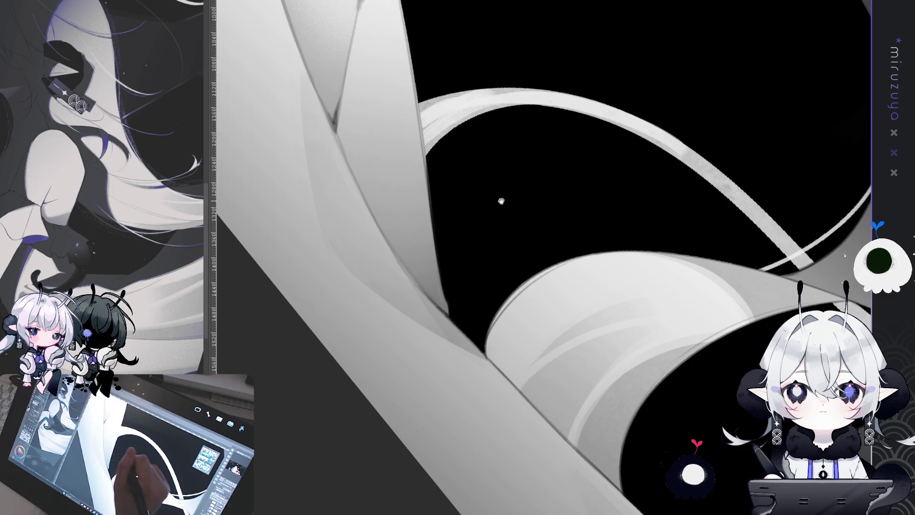
pyautogui.scroll(4, 501, 200)
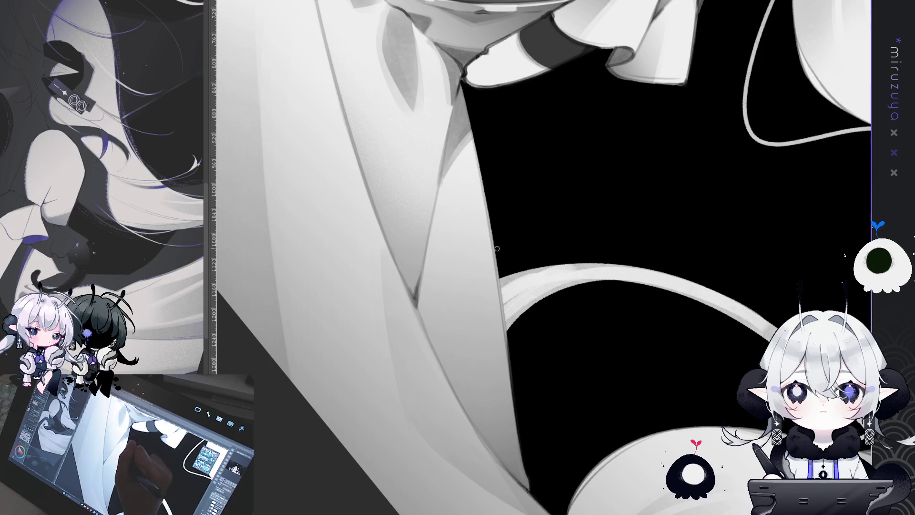
# Darken the long hair panel's edge against the black, especially its lower part
pyautogui.moveTo(474, 128); pyautogui.dragTo(500, 307)
pyautogui.moveTo(495, 255); pyautogui.dragTo(502, 322)
pyautogui.moveTo(500, 278); pyautogui.dragTo(502, 314)
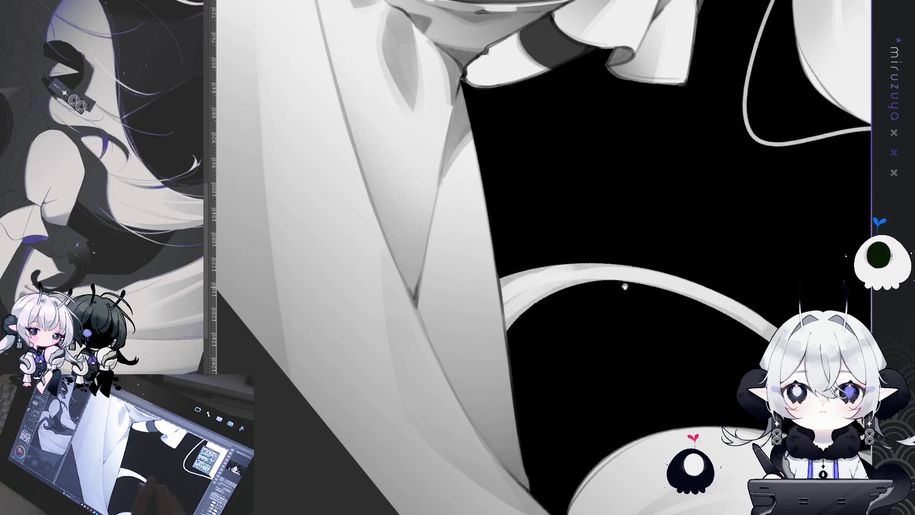
pyautogui.scroll(-2, 505, 329)
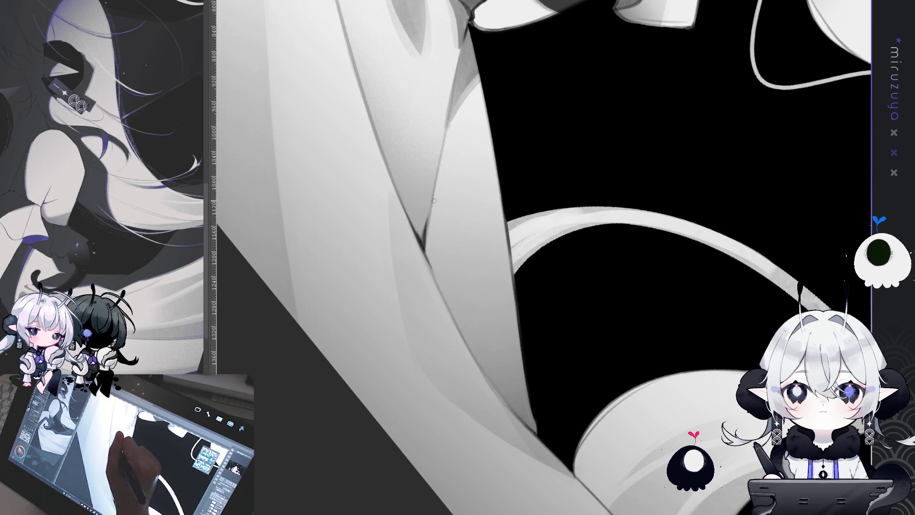
pyautogui.moveTo(545, 279); pyautogui.dragTo(421, 235)
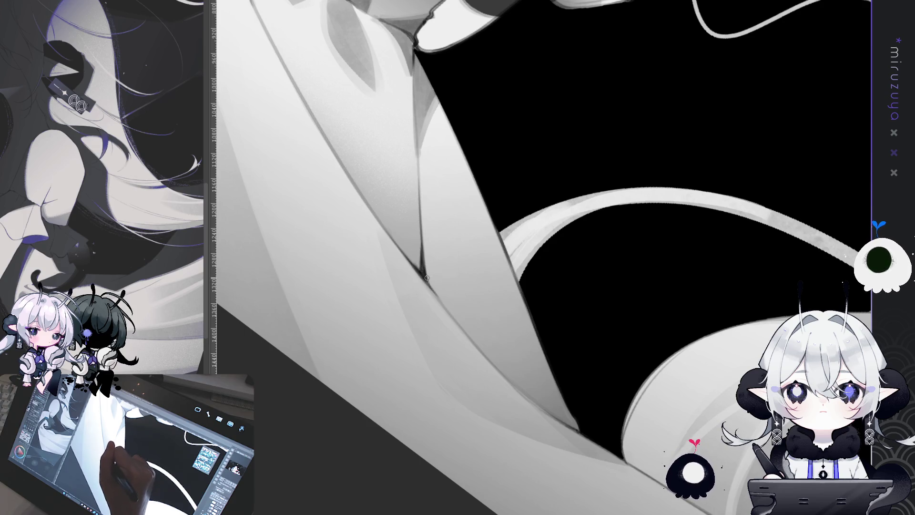
pyautogui.moveTo(509, 264); pyautogui.dragTo(528, 327)
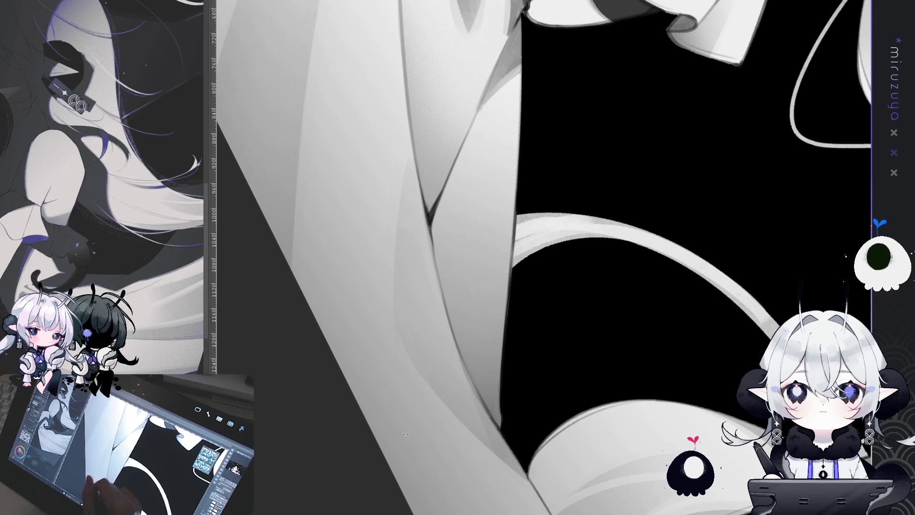
pyautogui.moveTo(442, 288); pyautogui.dragTo(429, 190)
pyautogui.moveTo(212, 5); pyautogui.dragTo(321, 63)
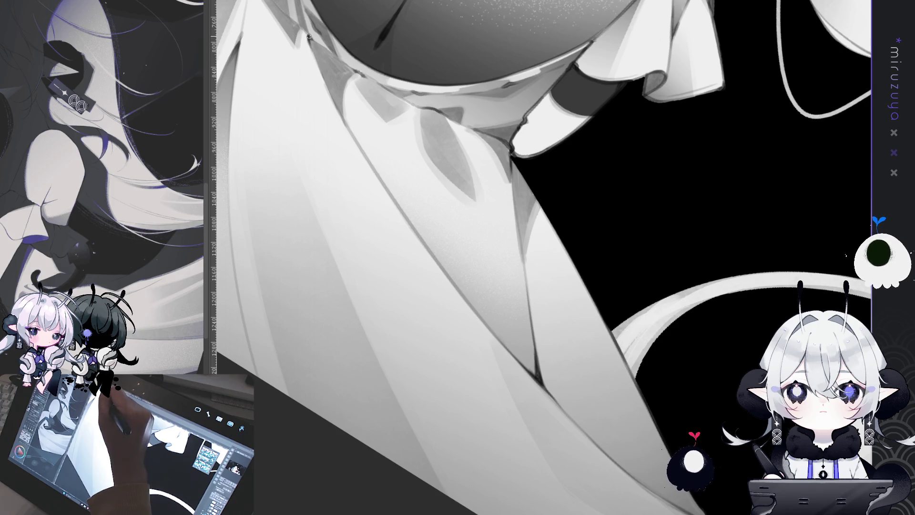
pyautogui.scroll(10, 327, 79)
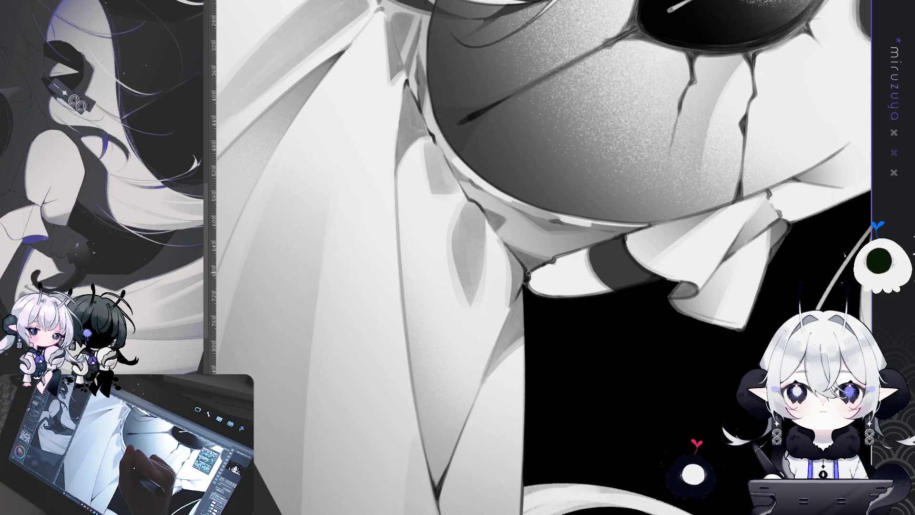
# Outline the lower skirt cloth with thin dark strokes, including its left edge
pyautogui.scroll(5, 497, 189)
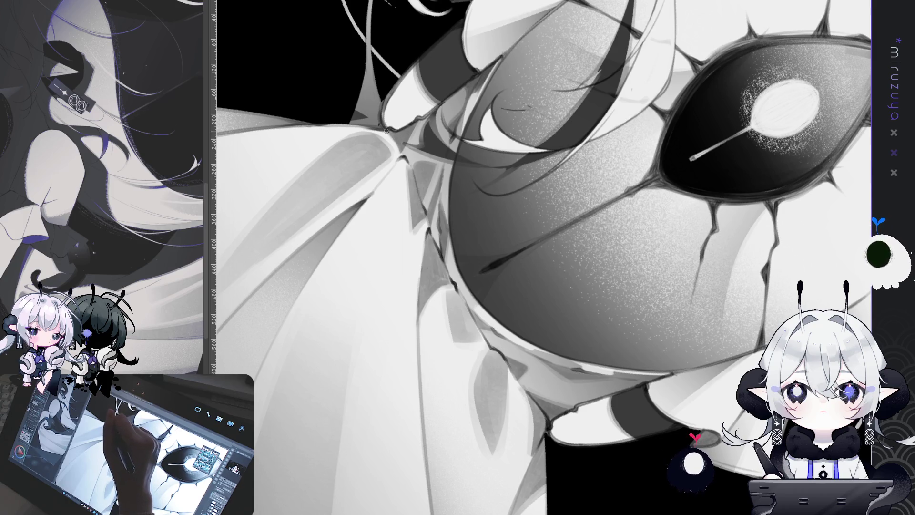
pyautogui.moveTo(377, 234); pyautogui.dragTo(561, 416)
pyautogui.moveTo(529, 455); pyautogui.dragTo(402, 164)
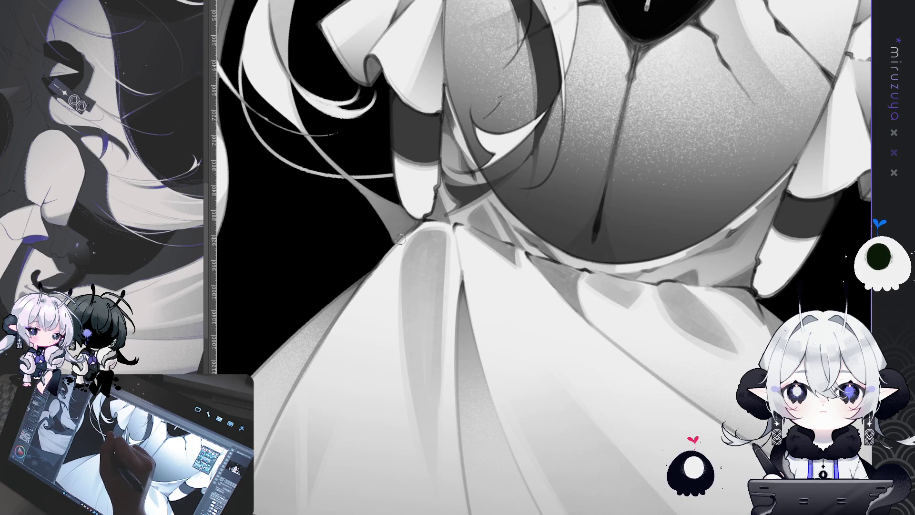
pyautogui.moveTo(411, 223); pyautogui.dragTo(576, 377)
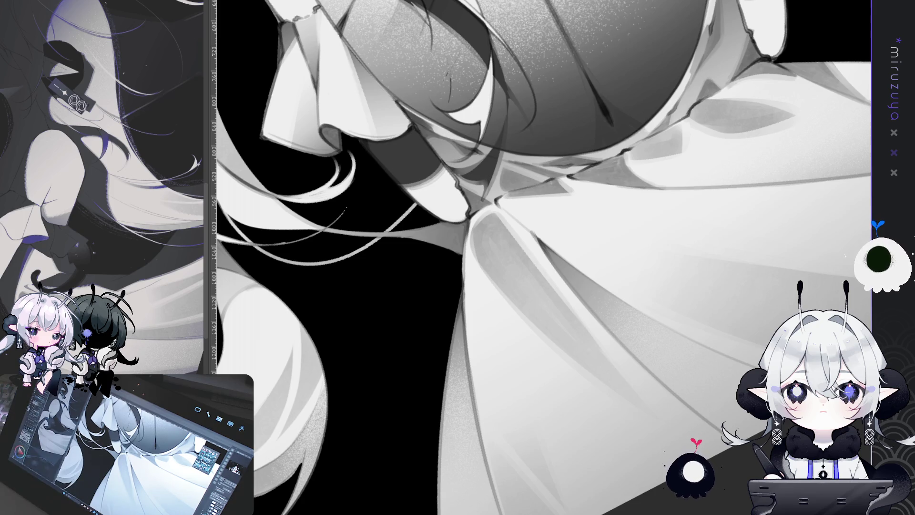
pyautogui.moveTo(476, 219); pyautogui.dragTo(491, 119)
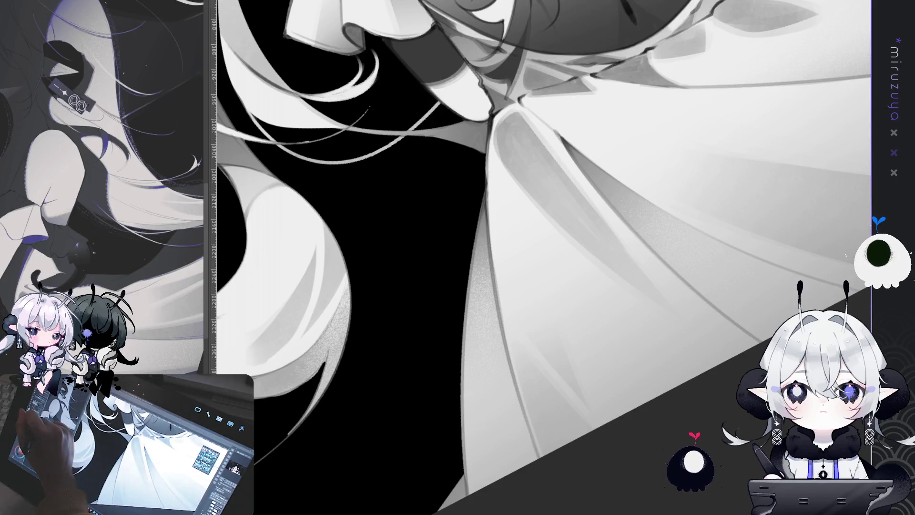
pyautogui.moveTo(491, 117); pyautogui.dragTo(484, 174)
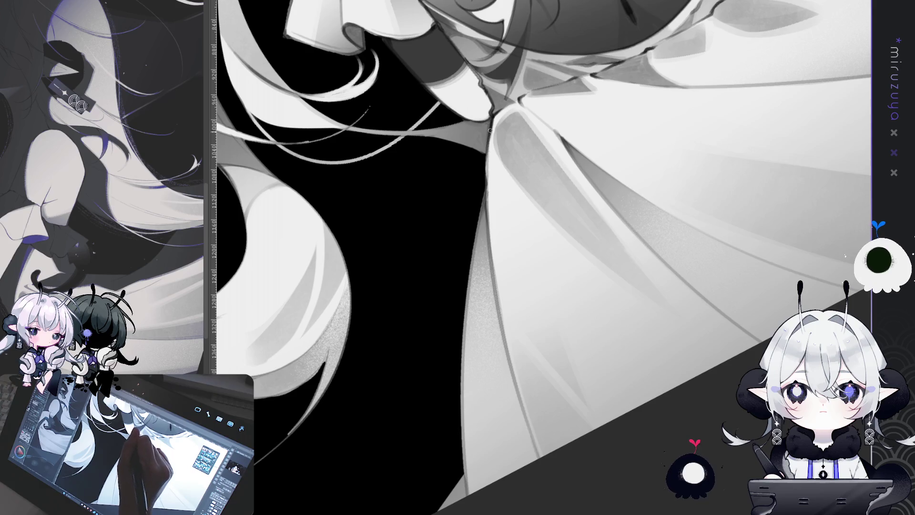
pyautogui.moveTo(484, 246); pyautogui.dragTo(515, 189)
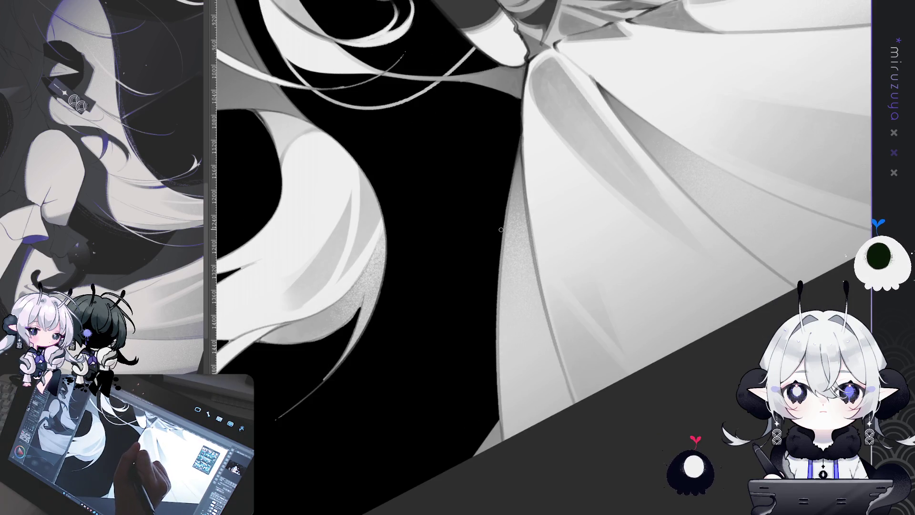
pyautogui.moveTo(509, 181); pyautogui.dragTo(496, 362)
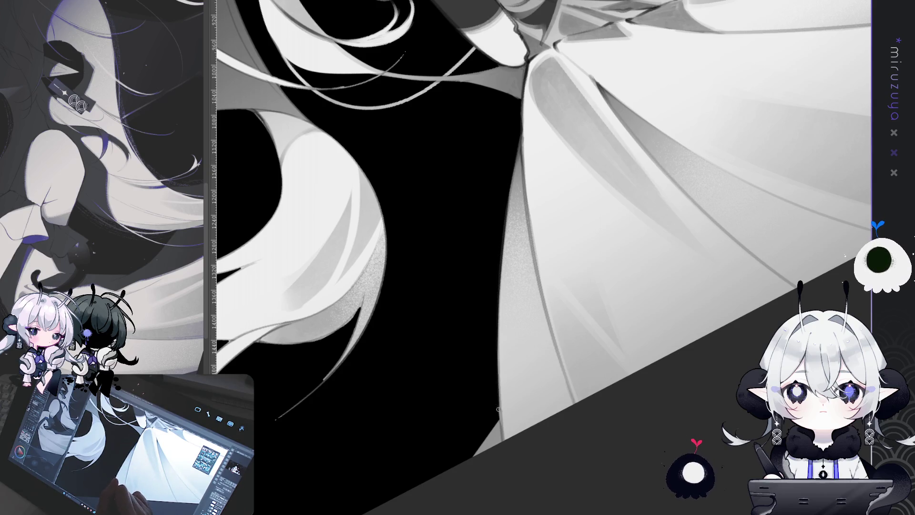
pyautogui.moveTo(515, 142); pyautogui.dragTo(491, 183)
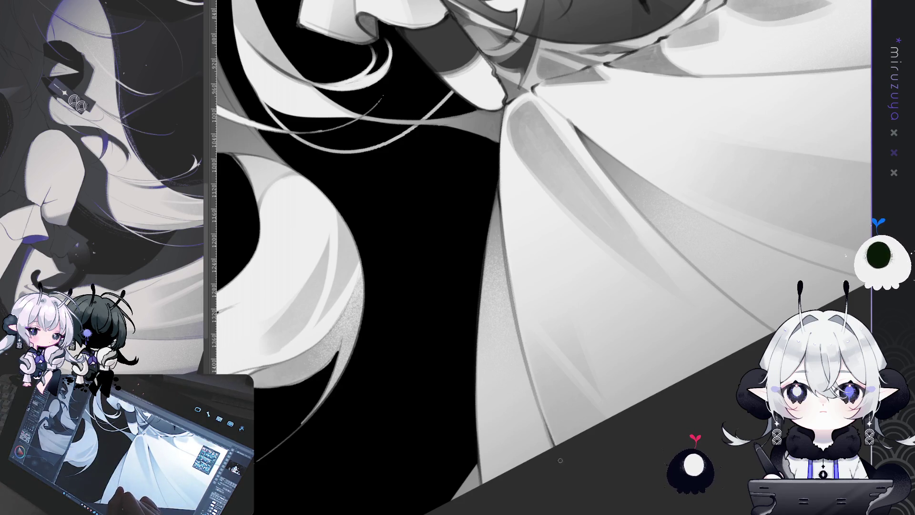
pyautogui.moveTo(738, 262)
pyautogui.mouseDown()
pyautogui.moveTo(660, 174)
pyautogui.moveTo(566, 363)
pyautogui.moveTo(579, 401)
pyautogui.moveTo(562, 191)
pyautogui.mouseUp()
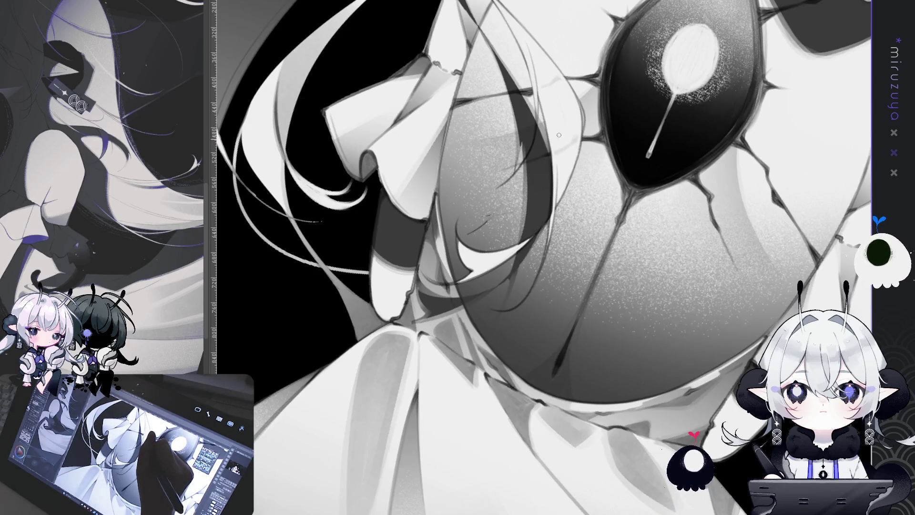
pyautogui.hotkey('ctrl', 'h')
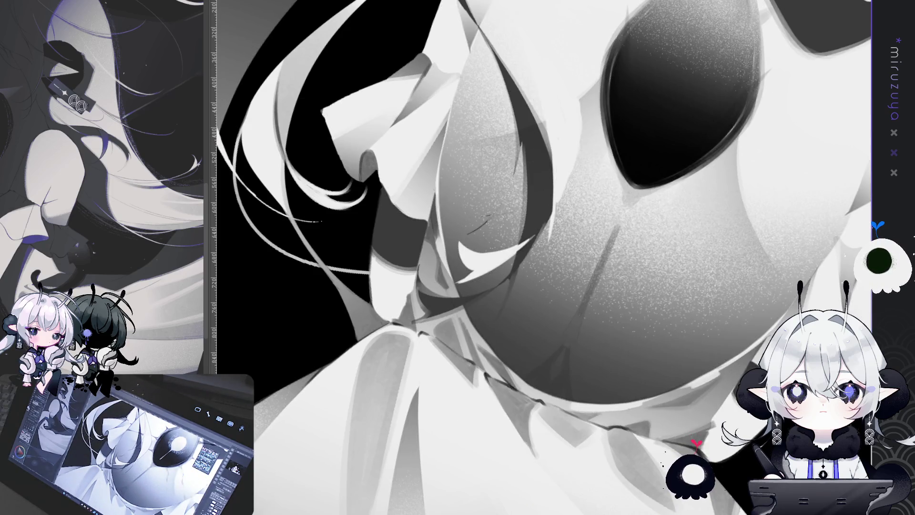
pyautogui.hotkey('ctrl', 'h')
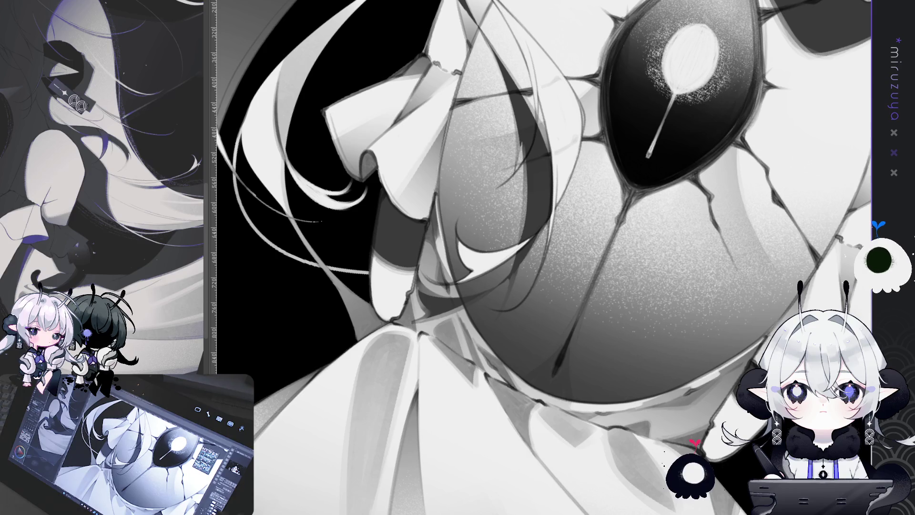
pyautogui.hotkey('ctrl', '@')
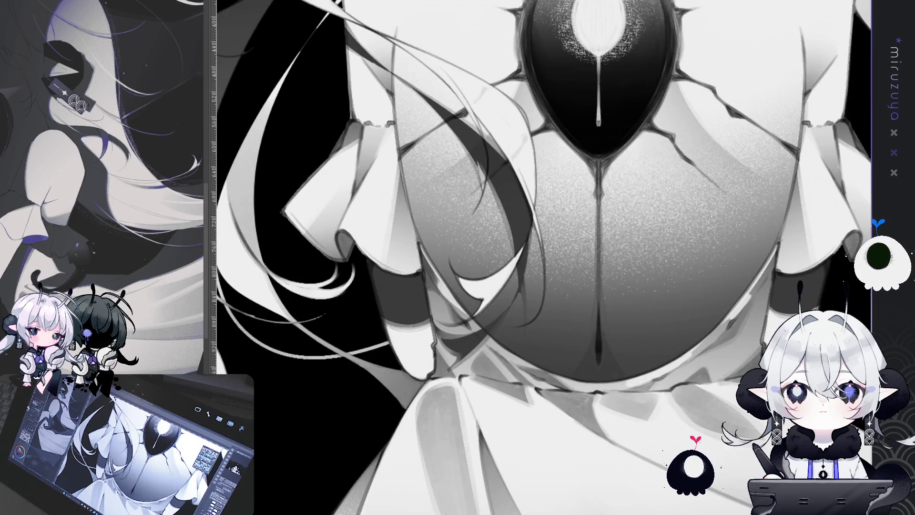
pyautogui.moveTo(258, 300); pyautogui.dragTo(301, 229)
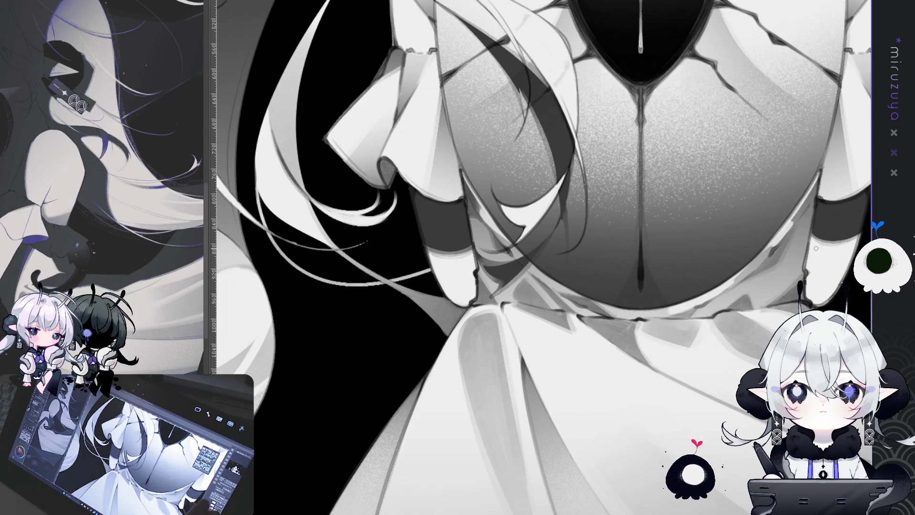
pyautogui.moveTo(815, 247); pyautogui.dragTo(727, 162)
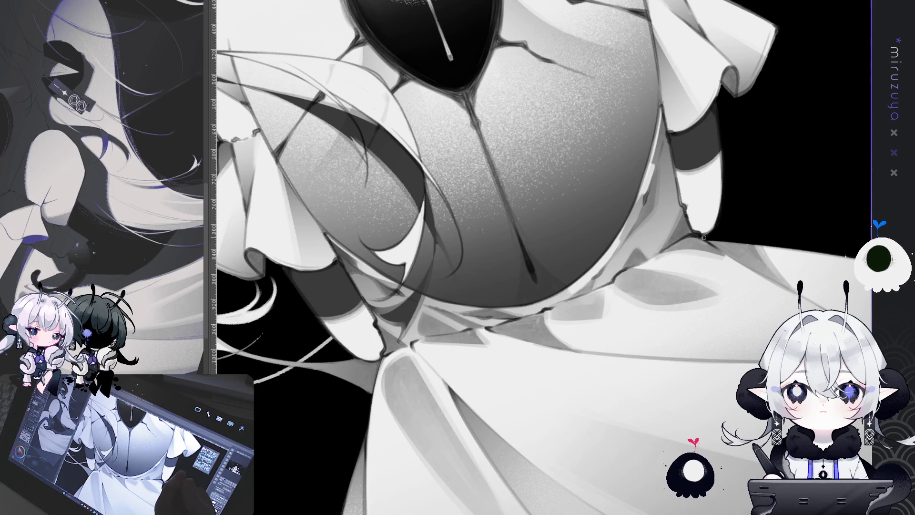
pyautogui.scroll(3, 703, 236)
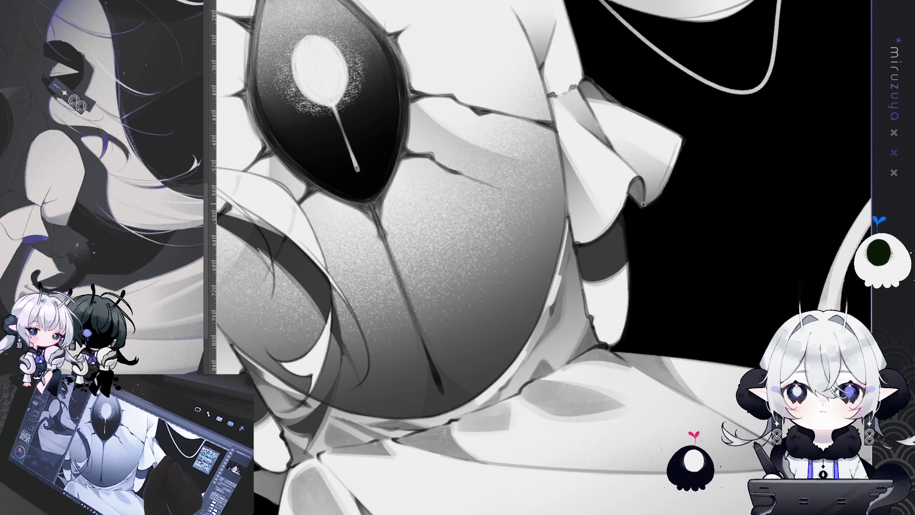
pyautogui.moveTo(642, 208); pyautogui.dragTo(720, 183)
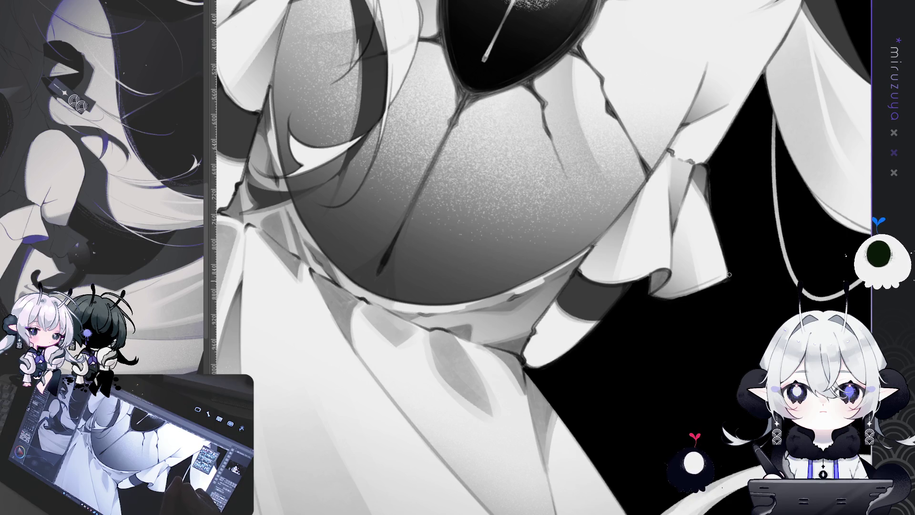
pyautogui.moveTo(618, 381); pyautogui.dragTo(499, 381)
pyautogui.moveTo(499, 286); pyautogui.dragTo(513, 438)
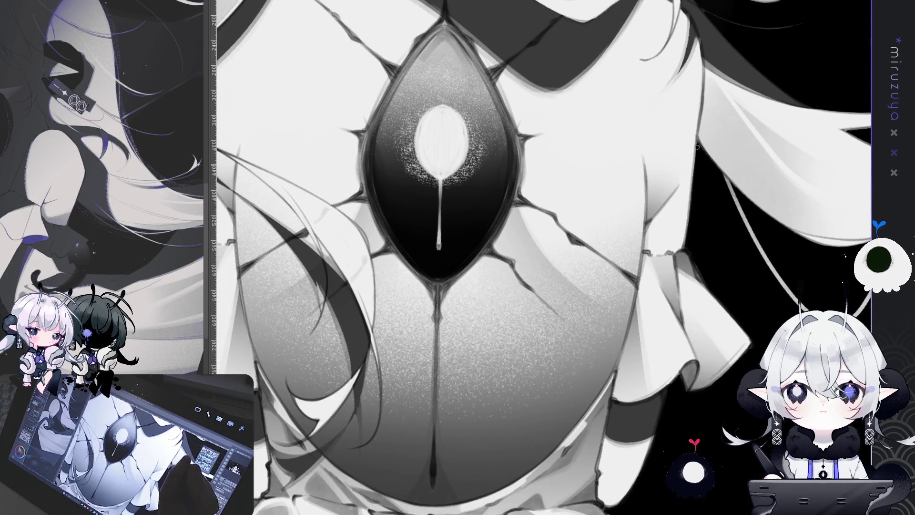
pyautogui.moveTo(699, 149); pyautogui.dragTo(668, 314)
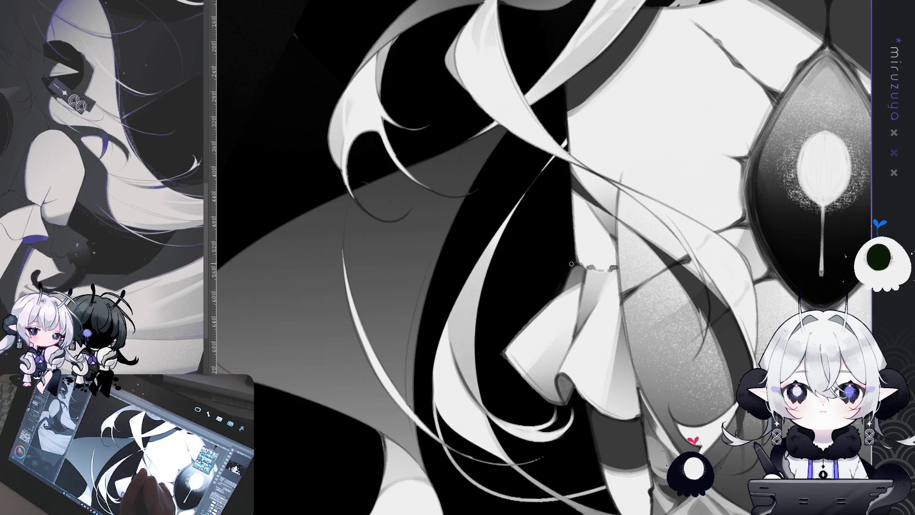
# Draw a dark stroke along the frilled bow's left edge beside the hair
pyautogui.moveTo(574, 262)
pyautogui.mouseDown()
pyautogui.moveTo(553, 196)
pyautogui.moveTo(597, 183)
pyautogui.mouseUp()
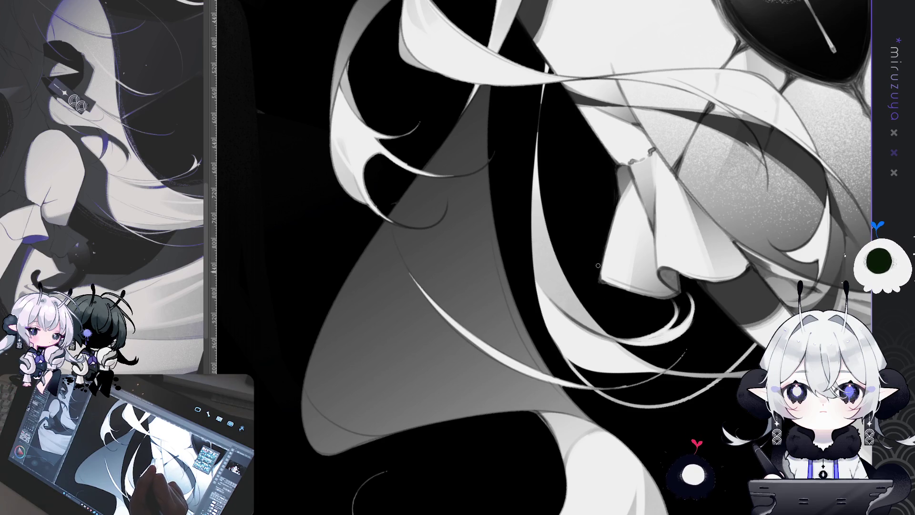
pyautogui.moveTo(670, 224); pyautogui.dragTo(571, 331)
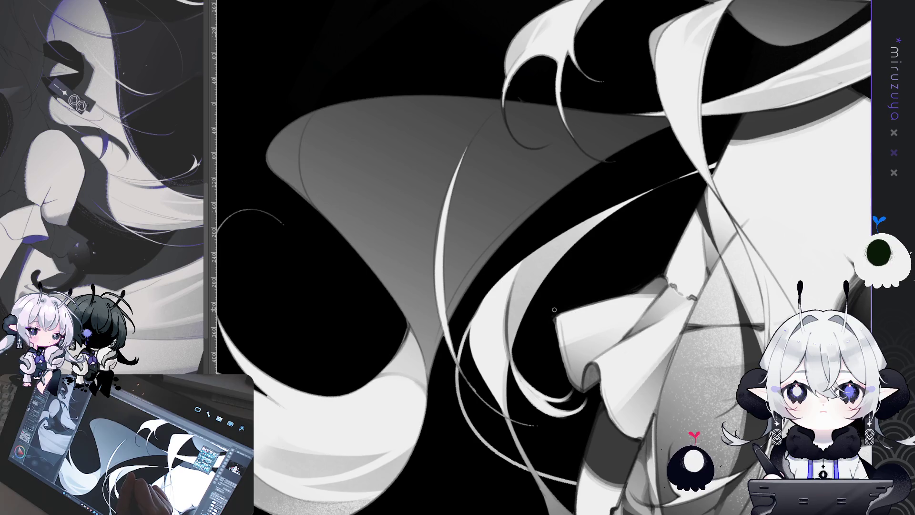
pyautogui.moveTo(555, 322); pyautogui.dragTo(568, 375)
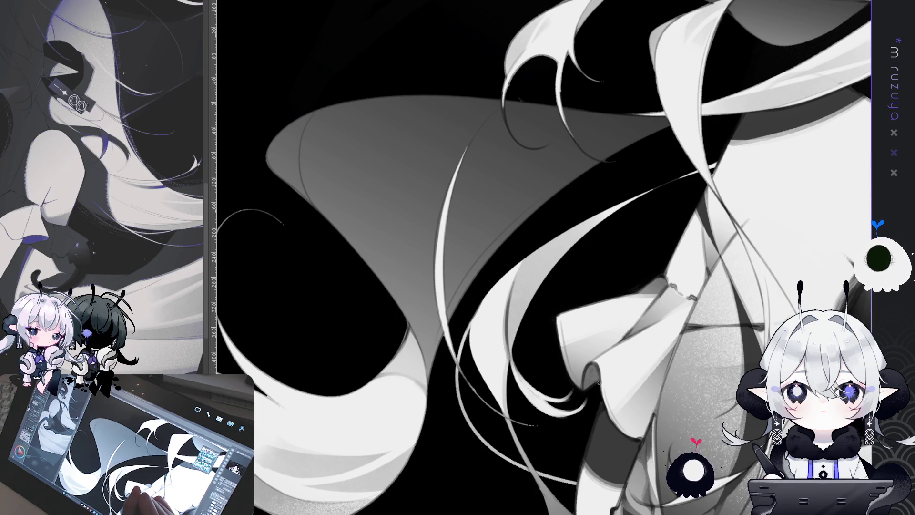
pyautogui.moveTo(600, 384)
pyautogui.mouseDown()
pyautogui.moveTo(505, 76)
pyautogui.moveTo(469, 118)
pyautogui.mouseUp()
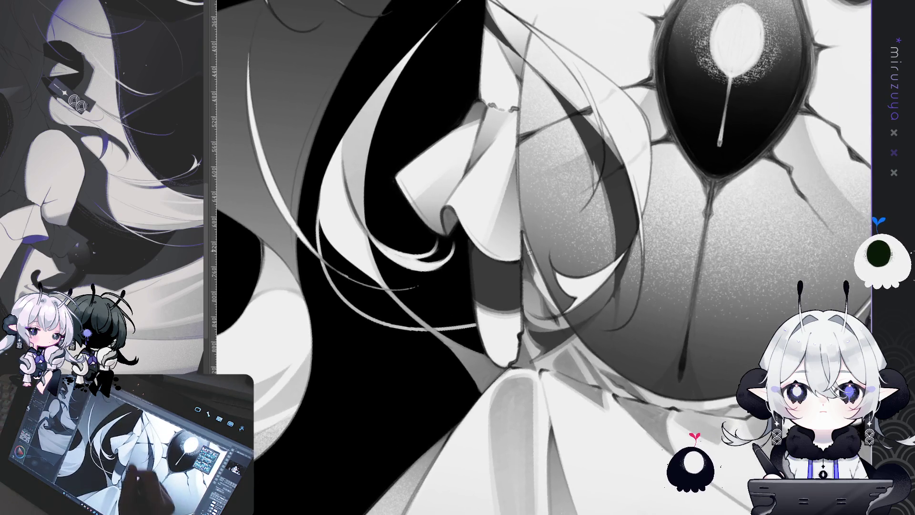
# Run a thin dark line down the frill edge in two strokes, extending it downward
pyautogui.moveTo(517, 98); pyautogui.dragTo(529, 242)
pyautogui.moveTo(518, 173); pyautogui.dragTo(530, 248)
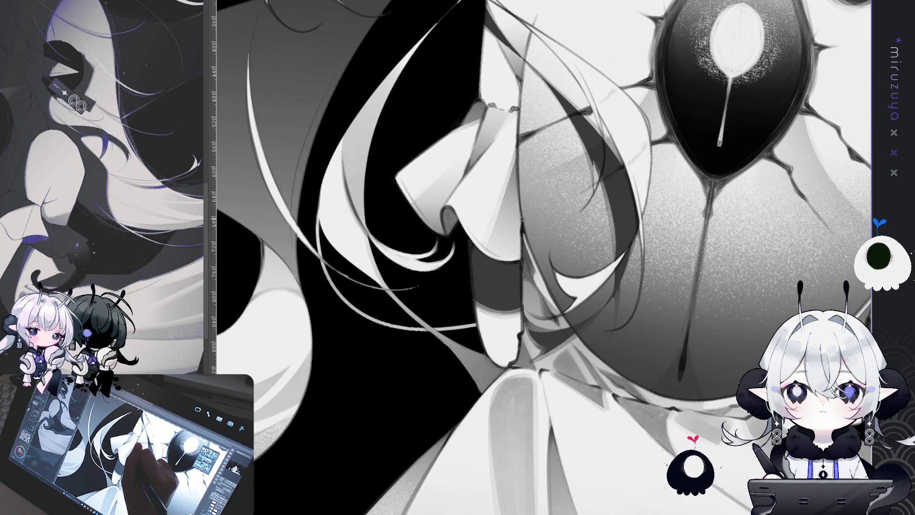
pyautogui.moveTo(522, 218); pyautogui.dragTo(395, 219)
pyautogui.moveTo(715, 143); pyautogui.dragTo(702, 127)
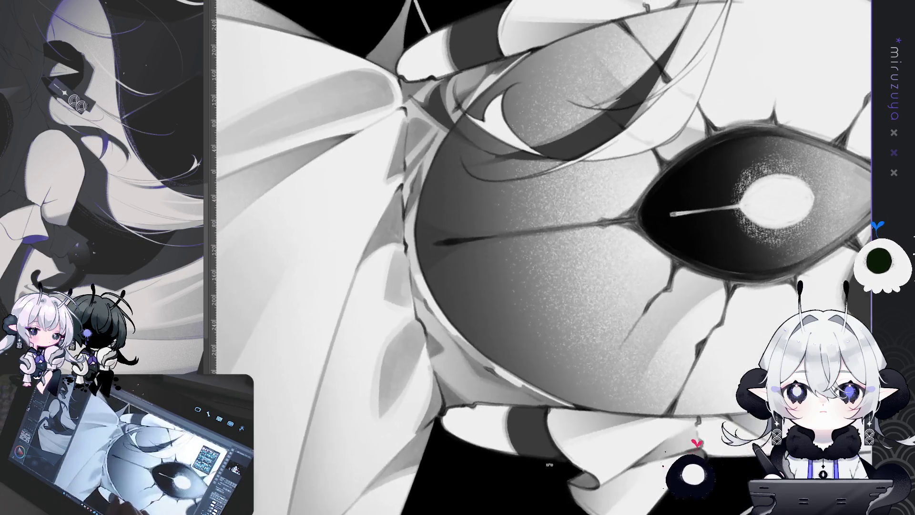
pyautogui.moveTo(598, 506); pyautogui.dragTo(465, 199)
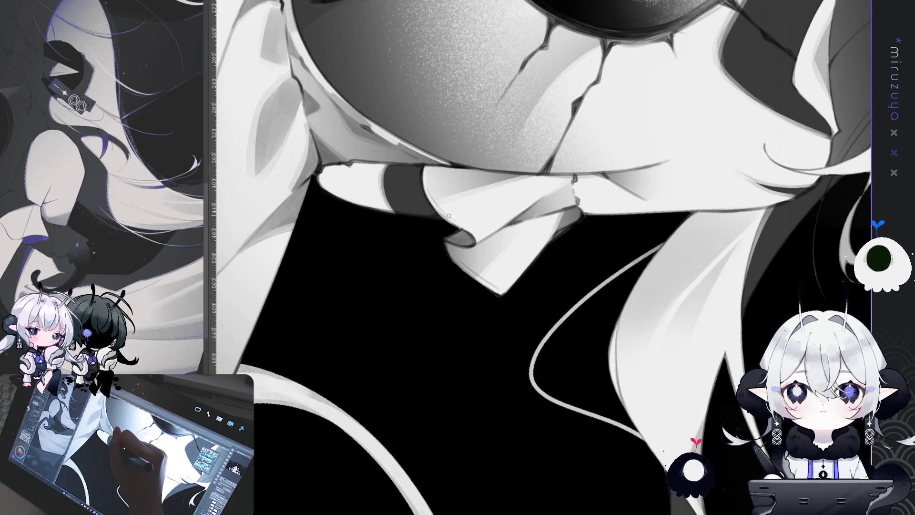
pyautogui.moveTo(472, 232)
pyautogui.mouseDown()
pyautogui.moveTo(481, 179)
pyautogui.moveTo(469, 317)
pyautogui.moveTo(508, 171)
pyautogui.mouseUp()
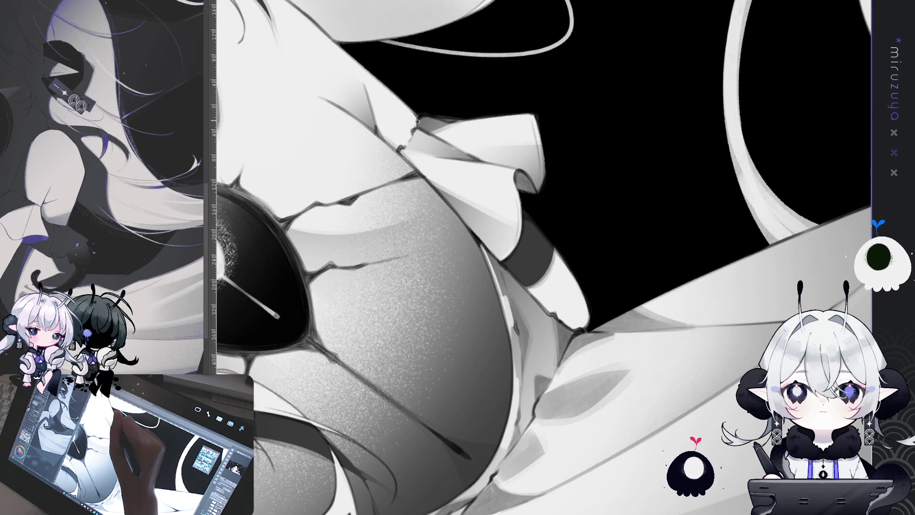
pyautogui.moveTo(457, 317)
pyautogui.mouseDown()
pyautogui.moveTo(456, 142)
pyautogui.moveTo(486, 347)
pyautogui.moveTo(439, 296)
pyautogui.mouseUp()
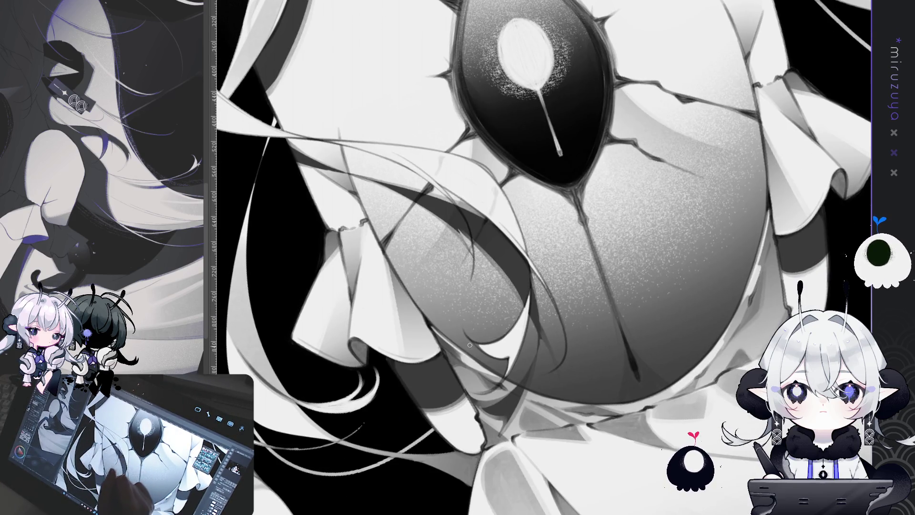
pyautogui.moveTo(461, 395); pyautogui.dragTo(579, 191)
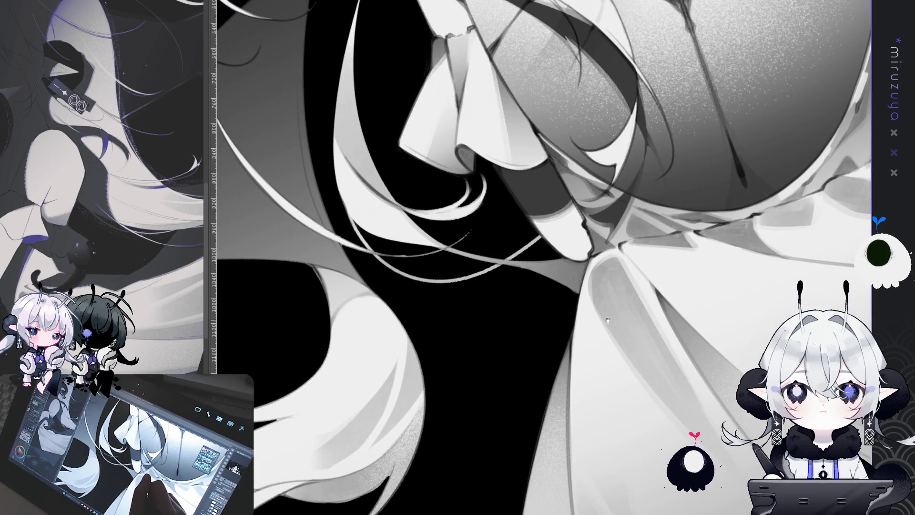
pyautogui.moveTo(608, 320)
pyautogui.mouseDown()
pyautogui.moveTo(598, 362)
pyautogui.moveTo(648, 438)
pyautogui.mouseUp()
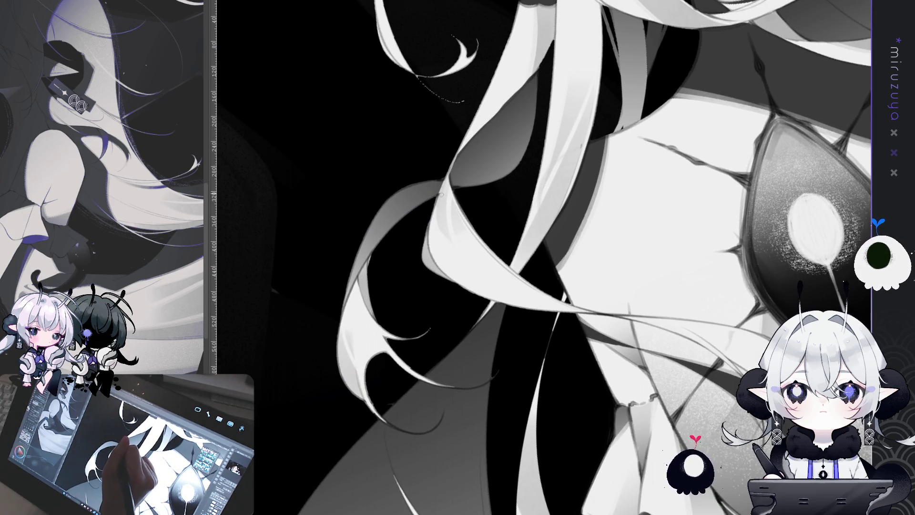
# With the view upside down, brush curved light strokes onto the curled hair strand, undoing the last
pyautogui.moveTo(354, 350); pyautogui.dragTo(456, 109)
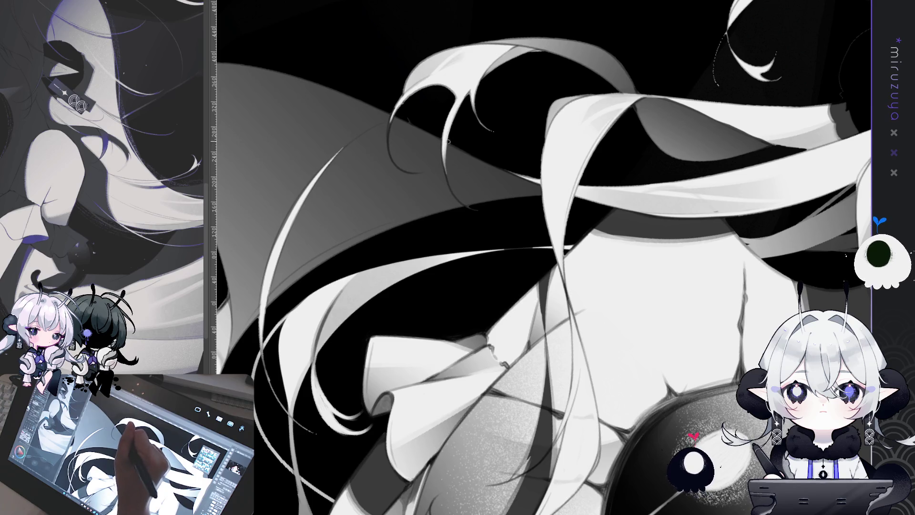
pyautogui.moveTo(444, 149); pyautogui.dragTo(486, 221)
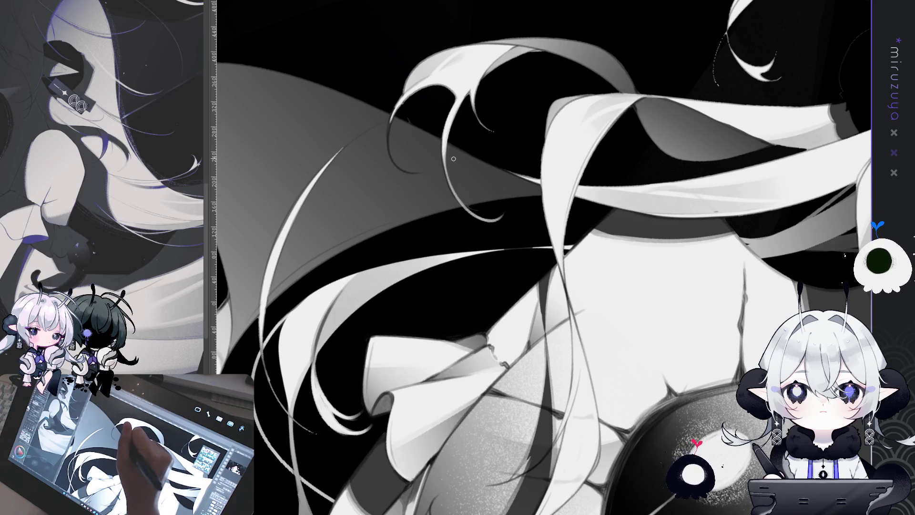
pyautogui.moveTo(450, 155); pyautogui.dragTo(499, 218)
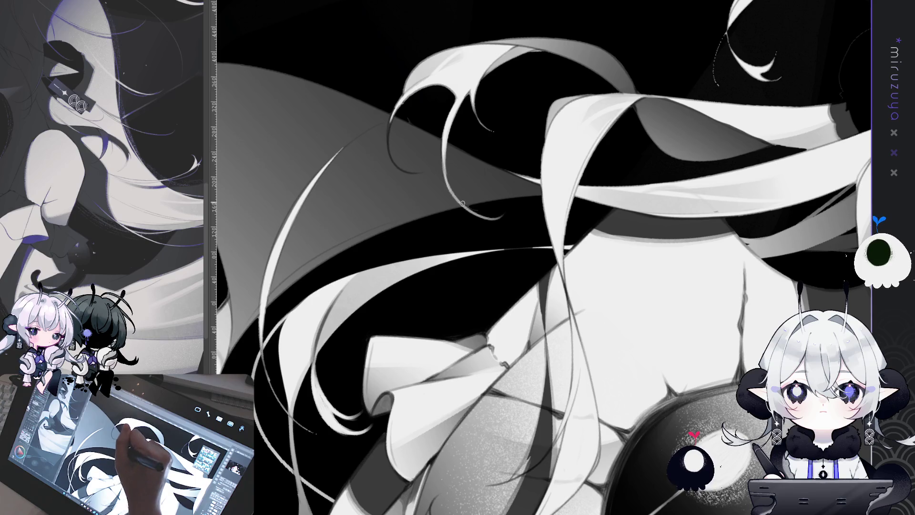
pyautogui.moveTo(446, 158); pyautogui.dragTo(497, 238)
pyautogui.hotkey('ctrl', 'z')
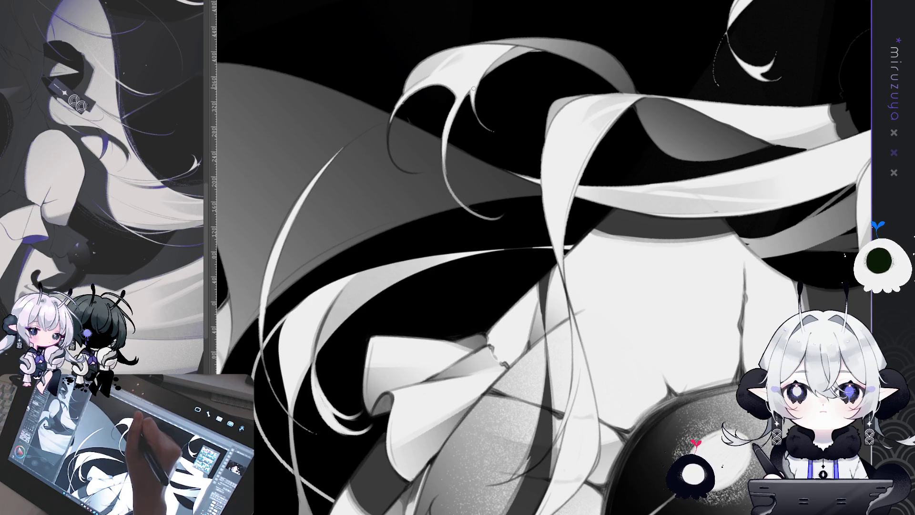
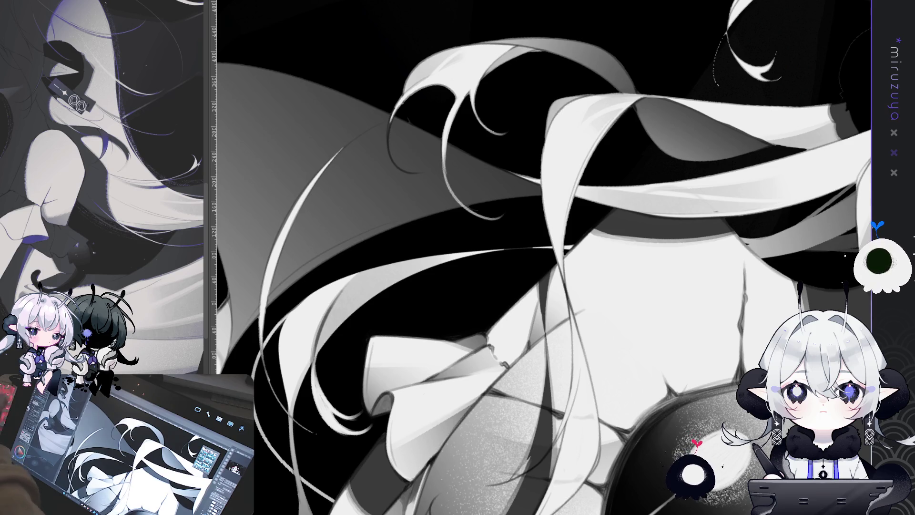
# Paint faint light strands along the hair edge, redrawing one light curl after undoing it
pyautogui.scroll(1, 542, 275)
pyautogui.moveTo(542, 275)
pyautogui.mouseDown()
pyautogui.moveTo(468, 385)
pyautogui.moveTo(552, 324)
pyautogui.mouseUp()
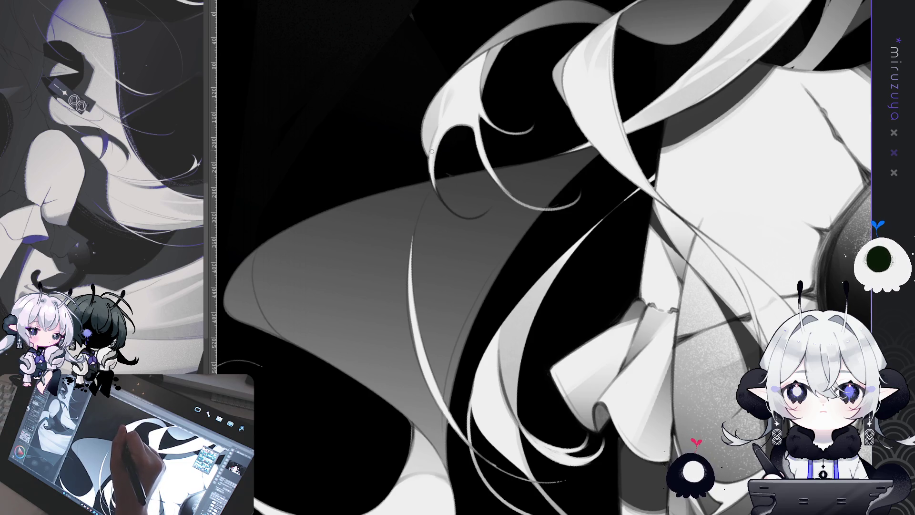
pyautogui.moveTo(431, 169); pyautogui.dragTo(454, 216)
pyautogui.press('^')
pyautogui.press('^')
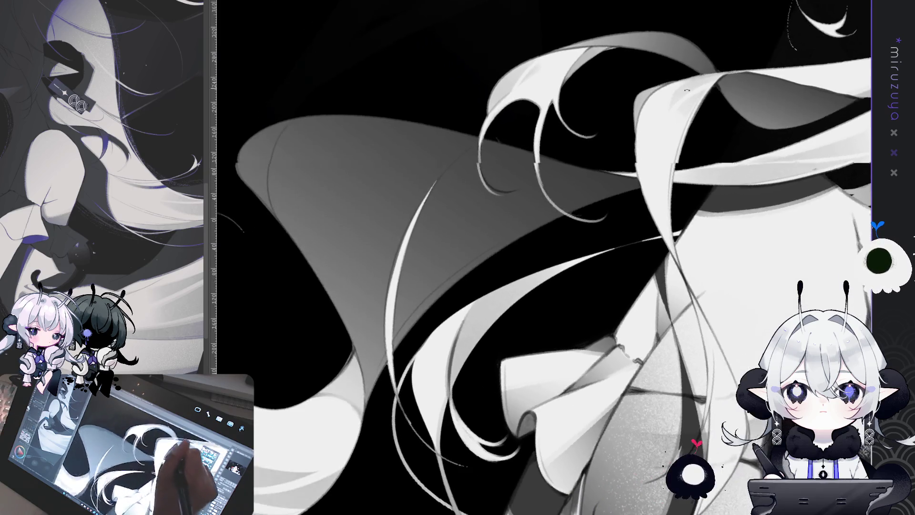
pyautogui.moveTo(488, 119); pyautogui.dragTo(483, 186)
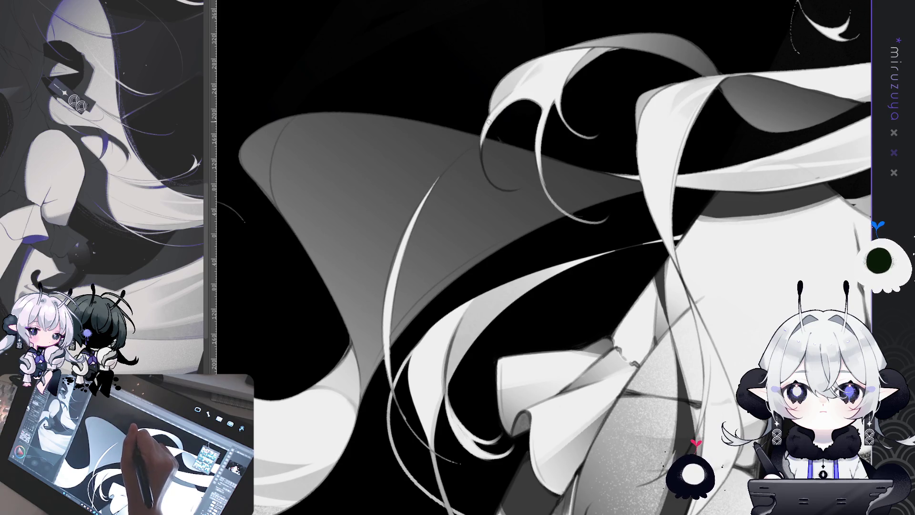
pyautogui.hotkey('ctrl', 'z')
pyautogui.moveTo(487, 120)
pyautogui.mouseDown()
pyautogui.moveTo(484, 176)
pyautogui.moveTo(524, 192)
pyautogui.mouseUp()
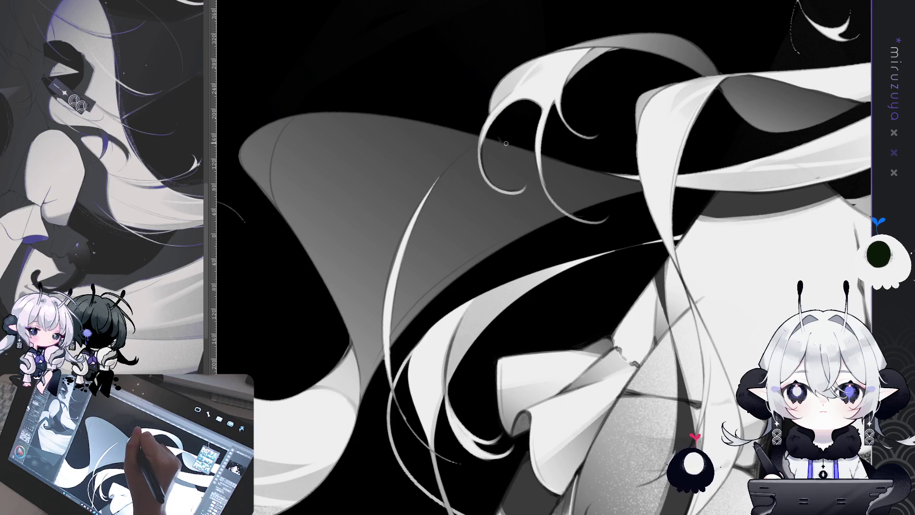
pyautogui.moveTo(479, 137)
pyautogui.mouseDown()
pyautogui.moveTo(460, 193)
pyautogui.moveTo(495, 241)
pyautogui.mouseUp()
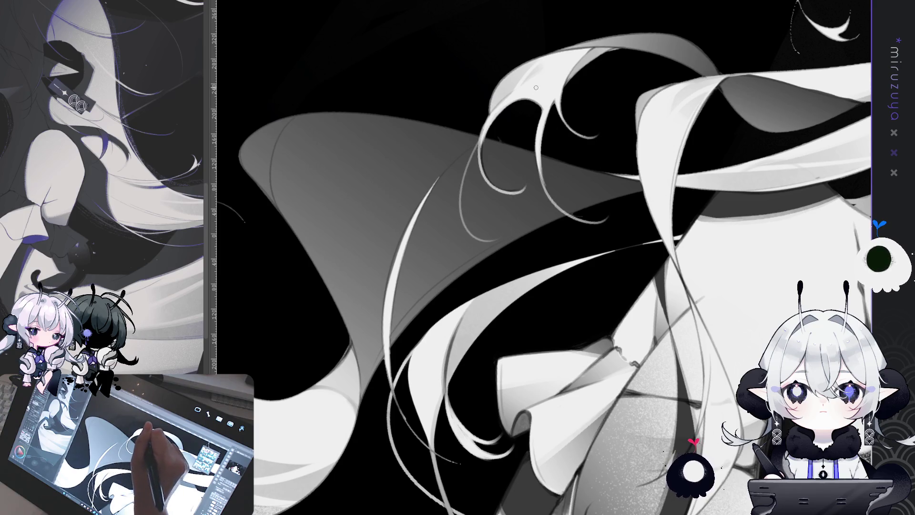
pyautogui.moveTo(502, 101); pyautogui.dragTo(540, 107)
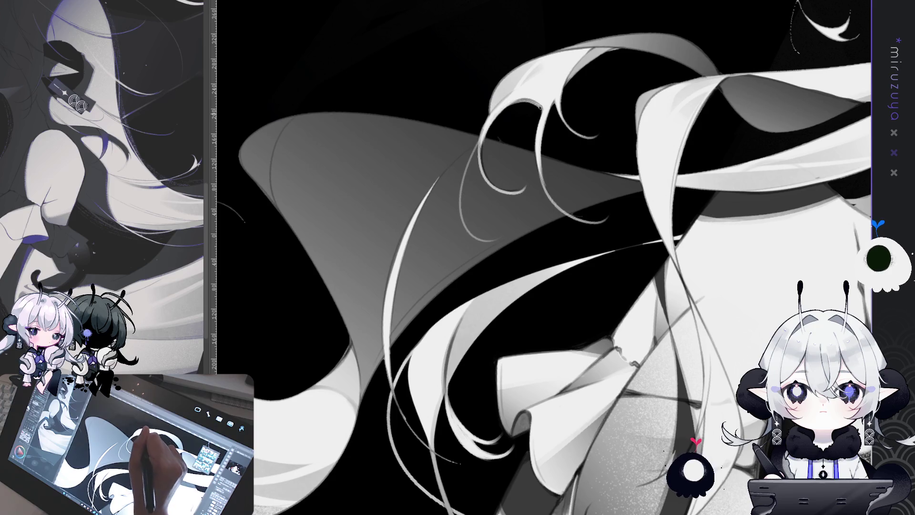
# Rotate the canvas counter-clockwise and add two more thin curving light hair strands
pyautogui.press('-')
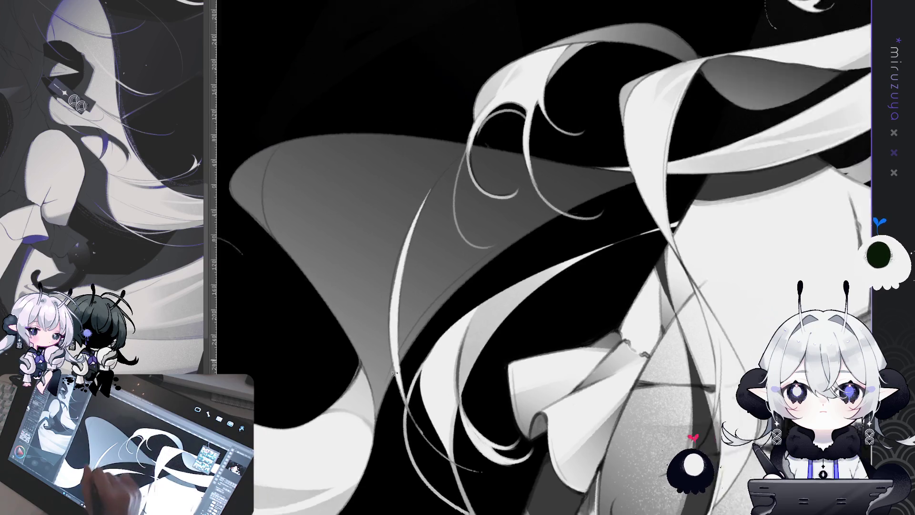
pyautogui.press('-')
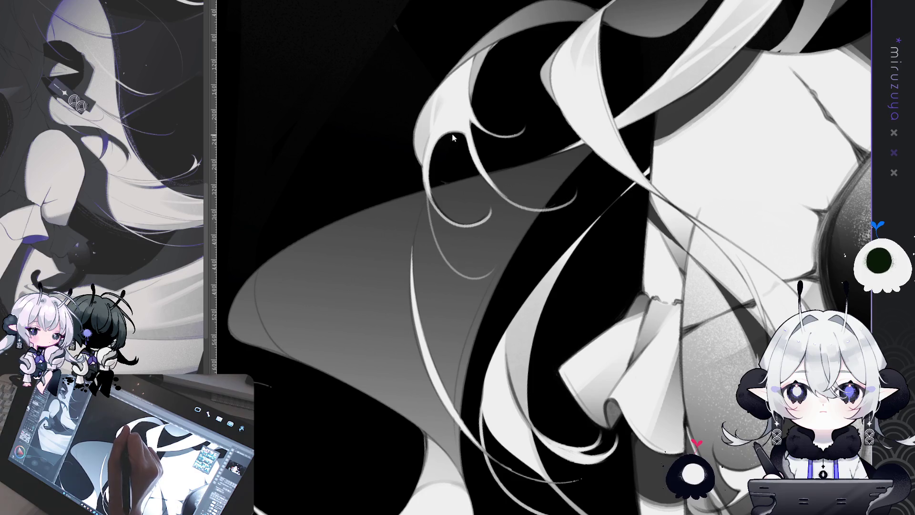
pyautogui.press('-')
pyautogui.press('-')
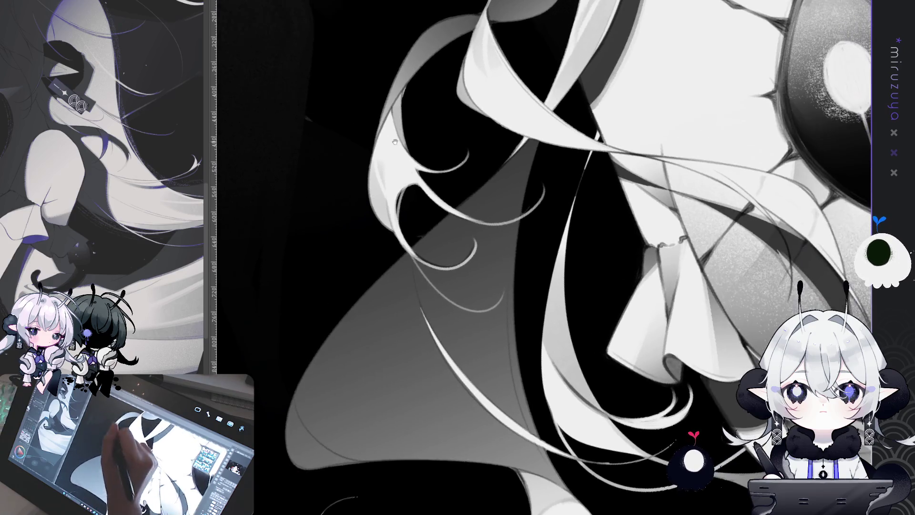
pyautogui.press('-')
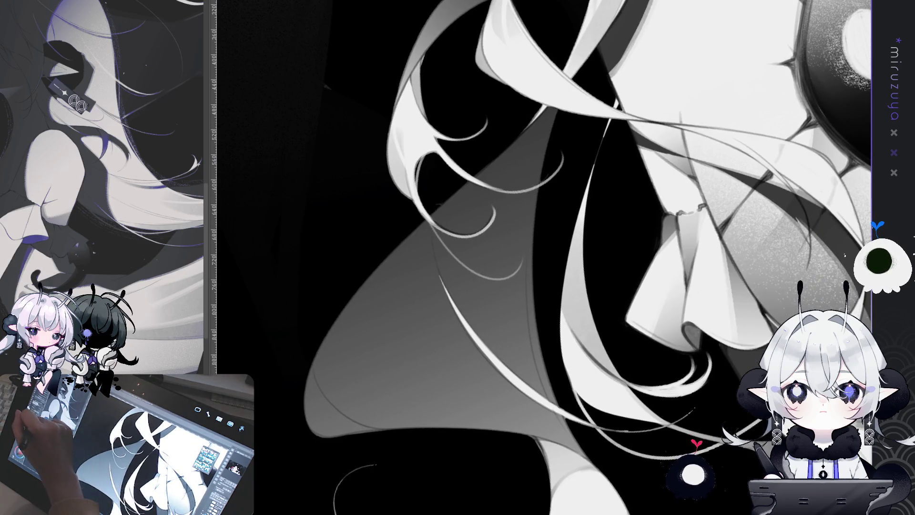
pyautogui.moveTo(400, 95); pyautogui.dragTo(416, 214)
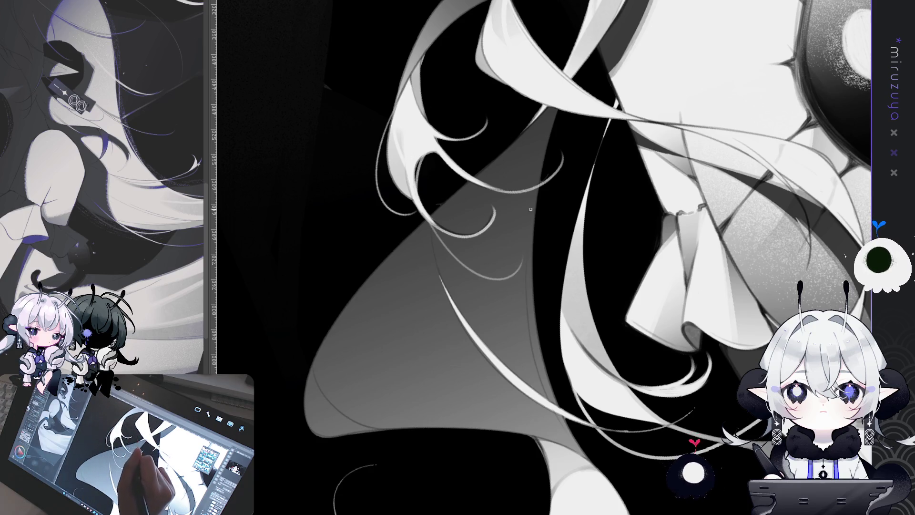
pyautogui.moveTo(531, 208)
pyautogui.mouseDown()
pyautogui.moveTo(586, 298)
pyautogui.moveTo(642, 321)
pyautogui.mouseUp()
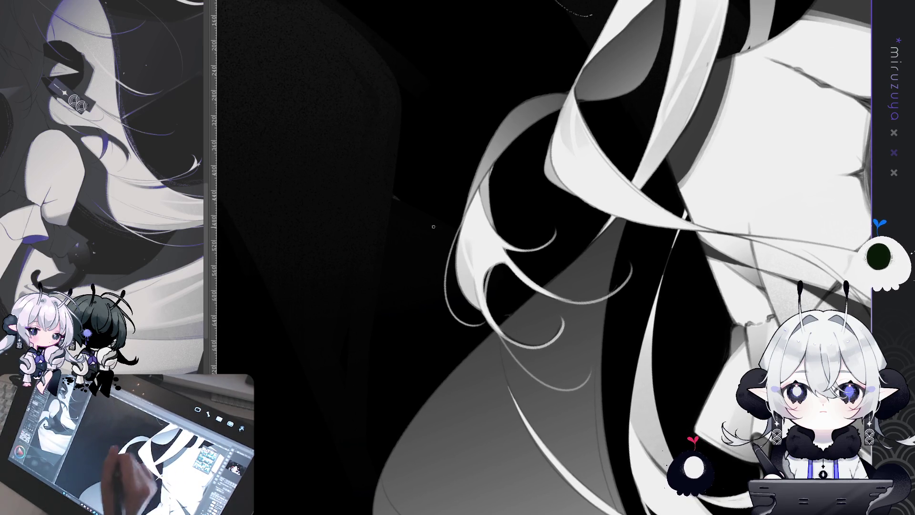
pyautogui.moveTo(533, 97); pyautogui.dragTo(473, 165)
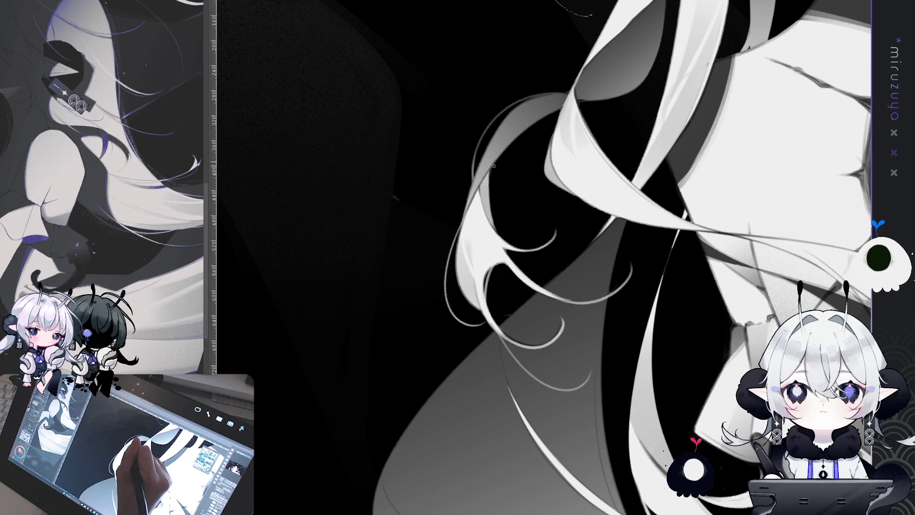
# Paint thin light strands beside the cracked eye ornament, rotating the view so they run vertically
pyautogui.moveTo(493, 165)
pyautogui.mouseDown()
pyautogui.moveTo(470, 388)
pyautogui.moveTo(553, 420)
pyautogui.mouseUp()
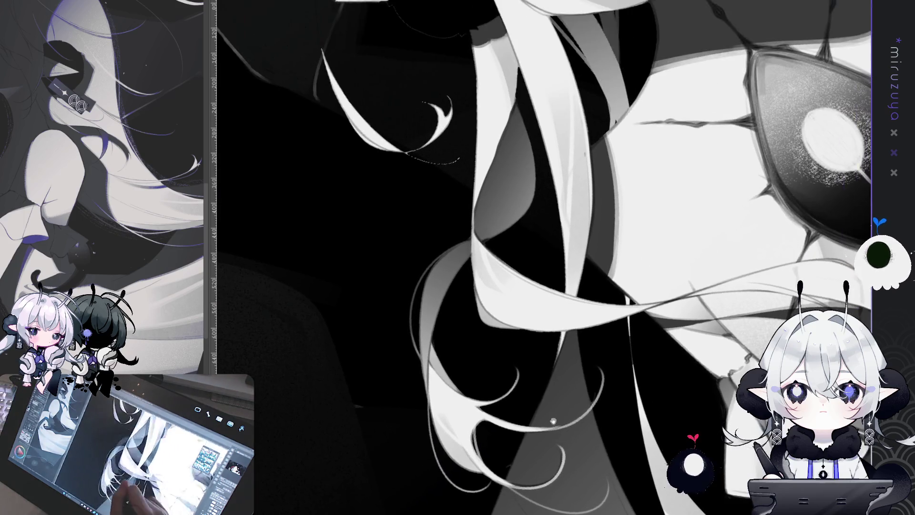
pyautogui.moveTo(506, 113); pyautogui.dragTo(451, 134)
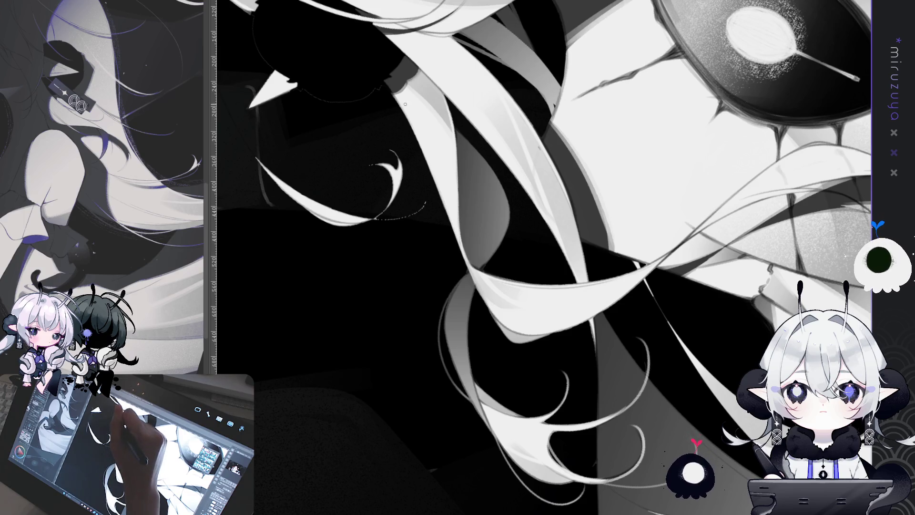
pyautogui.moveTo(421, 199); pyautogui.dragTo(446, 287)
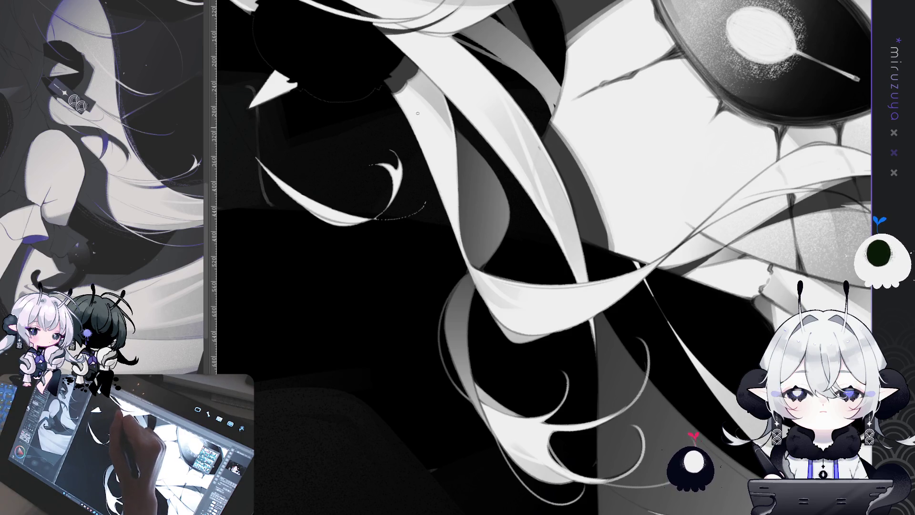
pyautogui.moveTo(438, 249); pyautogui.dragTo(498, 314)
pyautogui.moveTo(451, 189); pyautogui.dragTo(496, 102)
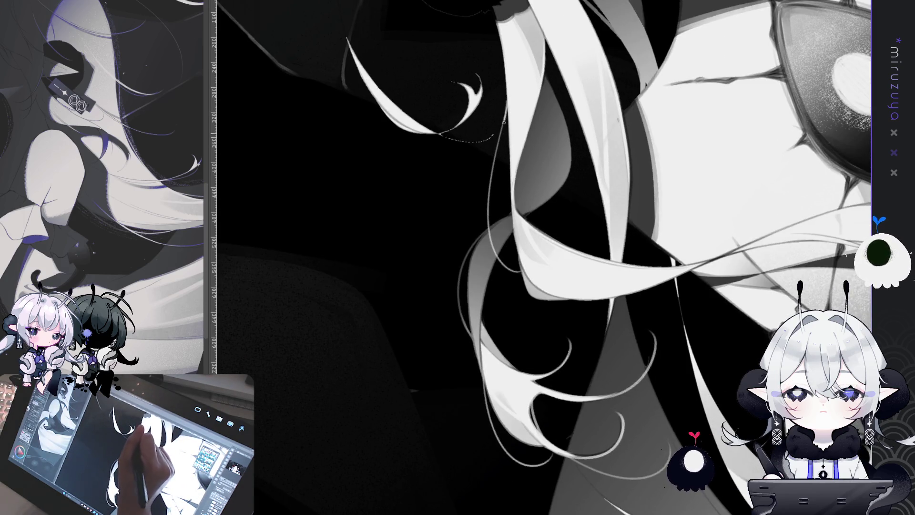
pyautogui.moveTo(505, 113); pyautogui.dragTo(497, 156)
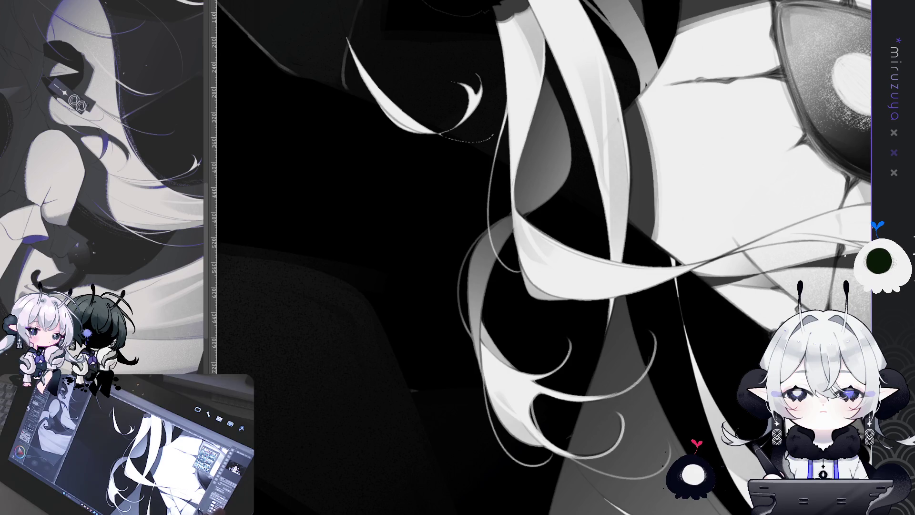
pyautogui.moveTo(610, 94); pyautogui.dragTo(541, 113)
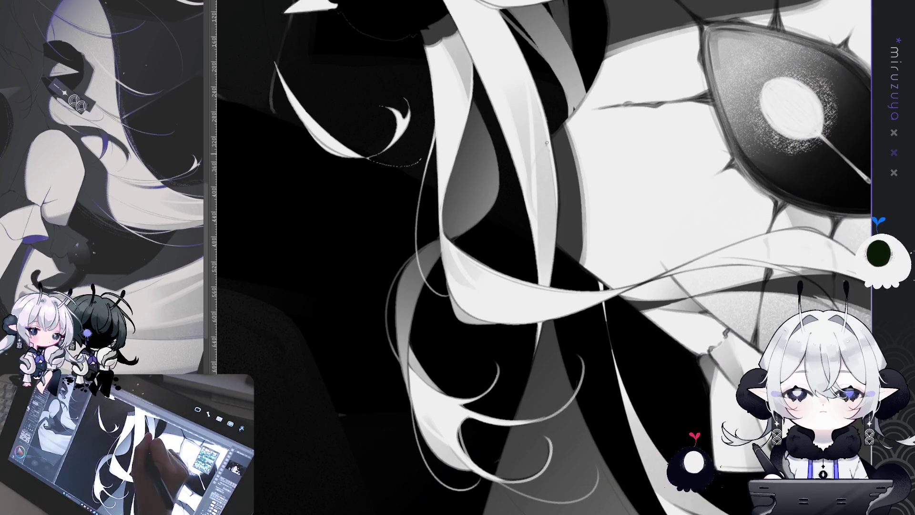
pyautogui.moveTo(507, 65); pyautogui.dragTo(465, 99)
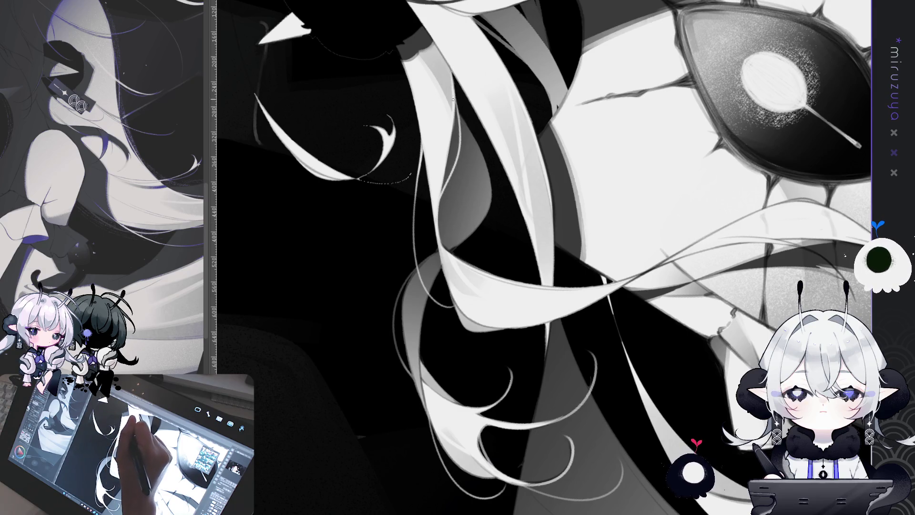
pyautogui.moveTo(465, 297); pyautogui.dragTo(411, 192)
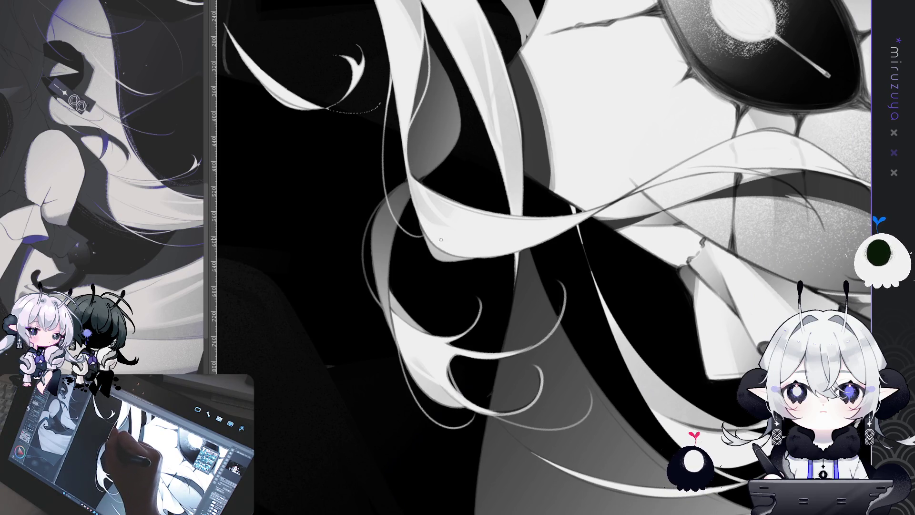
pyautogui.moveTo(414, 209); pyautogui.dragTo(501, 150)
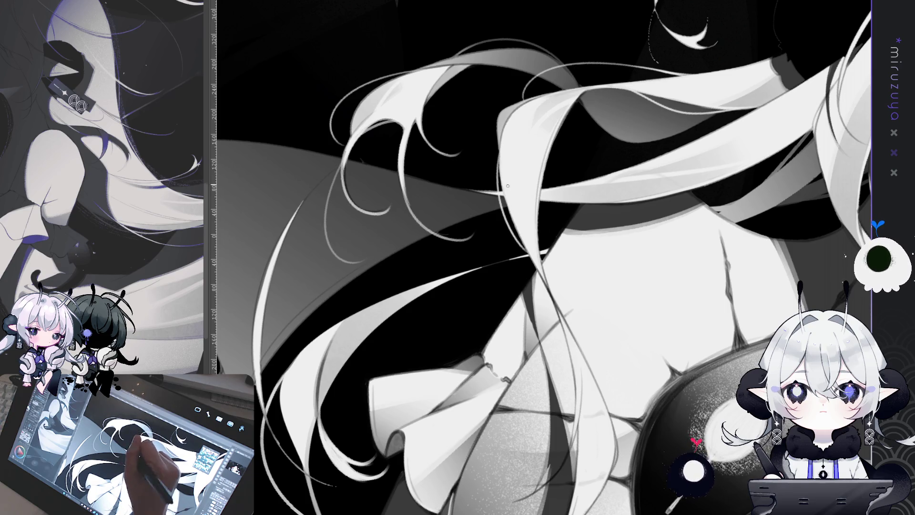
# Brush a small light highlight on the hair, then turn and mirror the view horizontally
pyautogui.moveTo(503, 195); pyautogui.dragTo(519, 240)
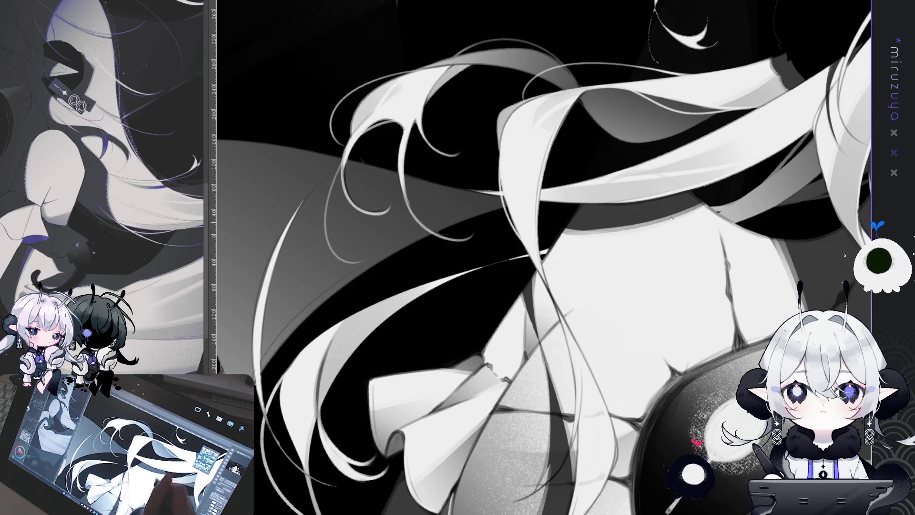
pyautogui.moveTo(585, 404); pyautogui.dragTo(619, 334)
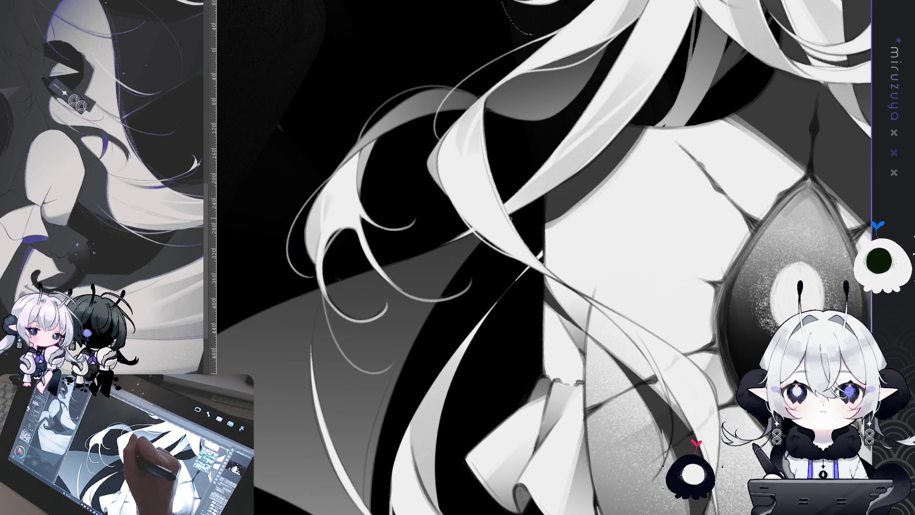
pyautogui.moveTo(725, 365); pyautogui.dragTo(554, 161)
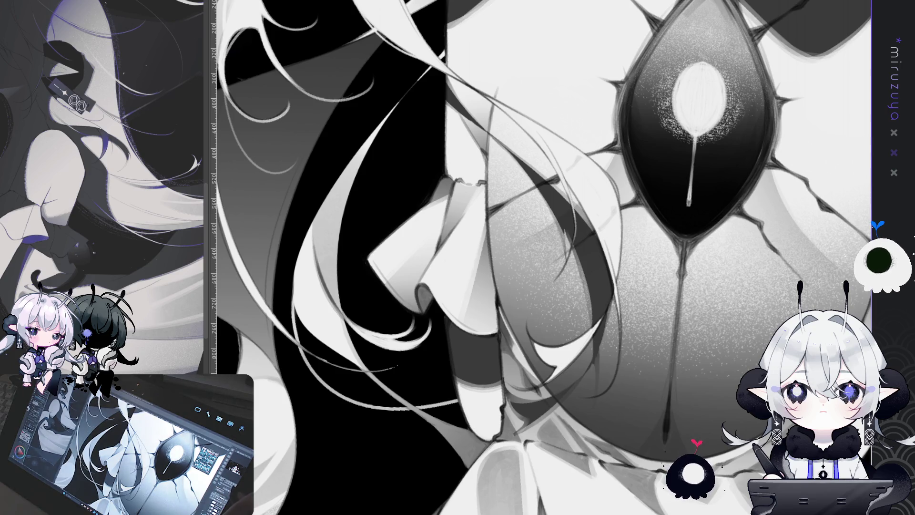
pyautogui.moveTo(573, 239); pyautogui.dragTo(560, 226)
pyautogui.press('h')
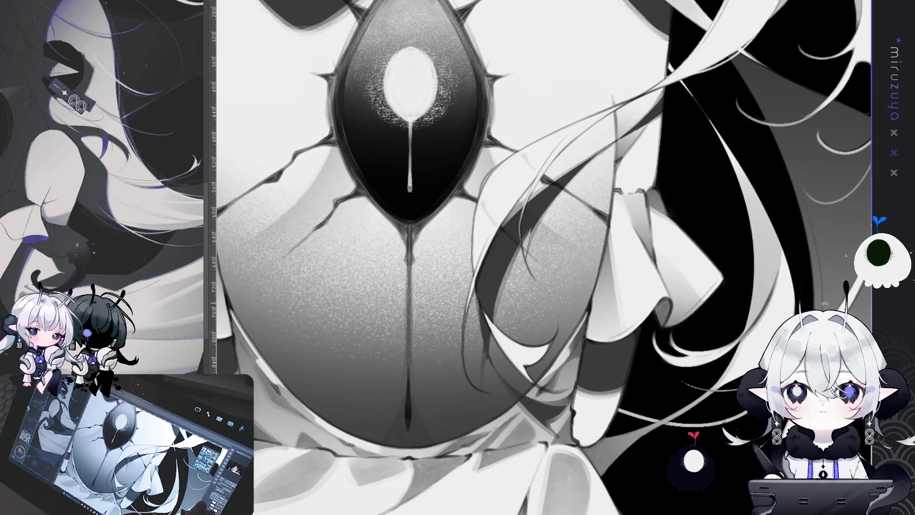
pyautogui.moveTo(493, 225); pyautogui.dragTo(524, 153)
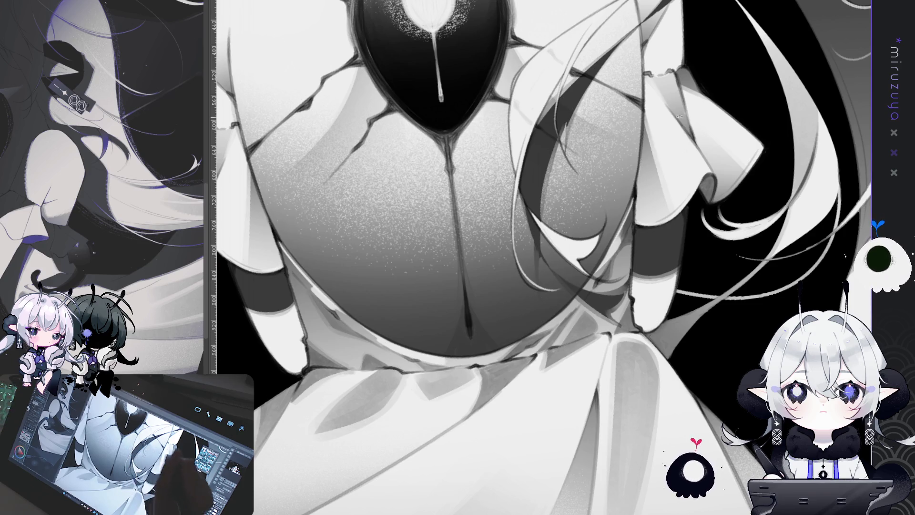
pyautogui.moveTo(552, 267); pyautogui.dragTo(560, 176)
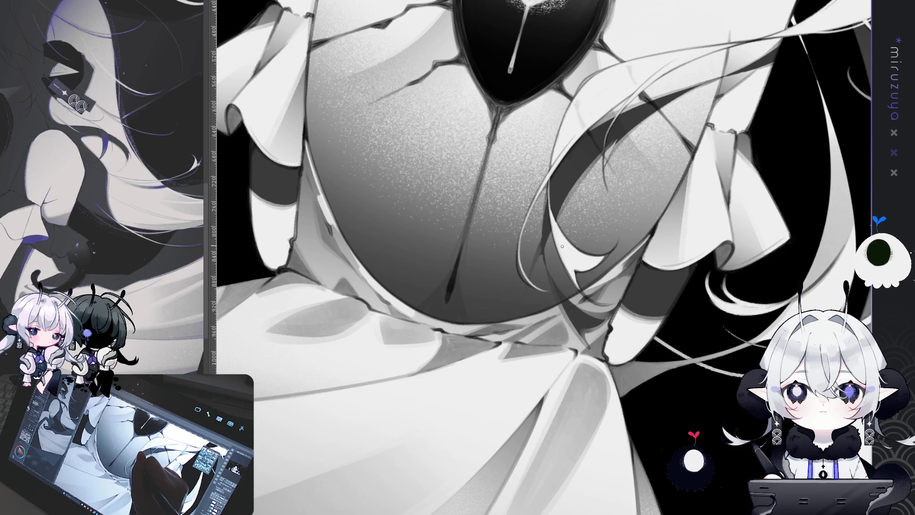
pyautogui.moveTo(605, 201); pyautogui.dragTo(462, 191)
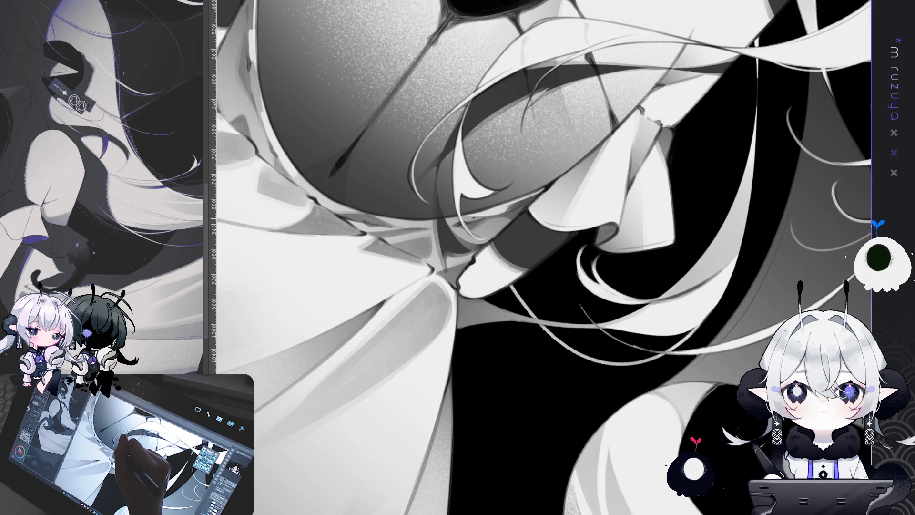
pyautogui.moveTo(487, 231); pyautogui.dragTo(477, 333)
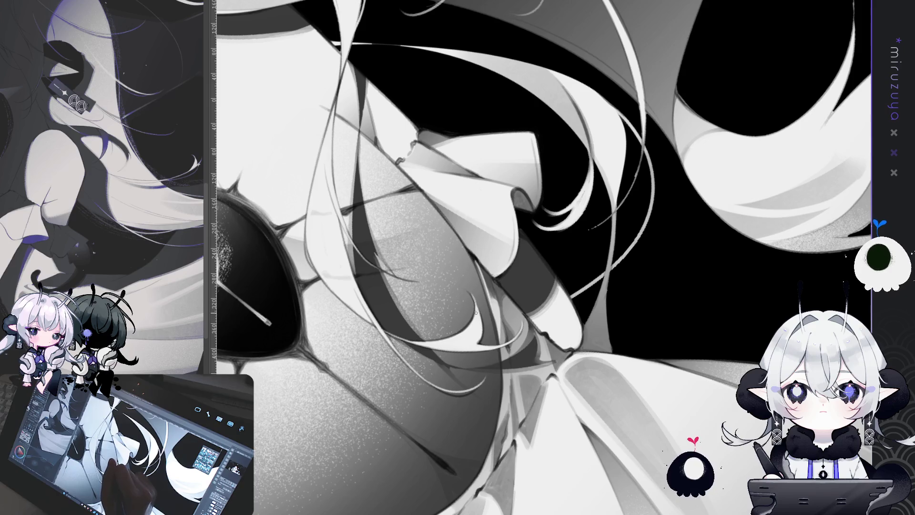
pyautogui.moveTo(460, 284)
pyautogui.mouseDown()
pyautogui.moveTo(454, 238)
pyautogui.moveTo(512, 162)
pyautogui.moveTo(601, 161)
pyautogui.mouseUp()
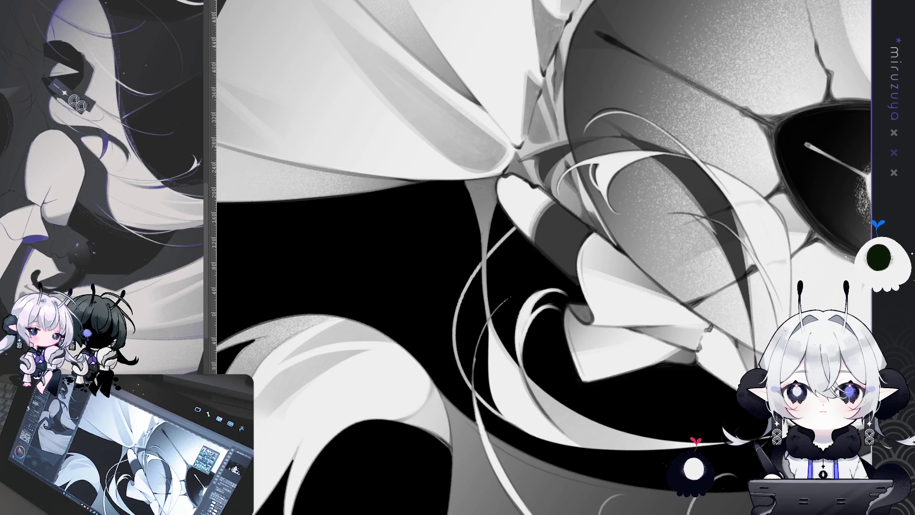
pyautogui.moveTo(620, 238)
pyautogui.mouseDown()
pyautogui.moveTo(238, 200)
pyautogui.moveTo(191, 181)
pyautogui.mouseUp()
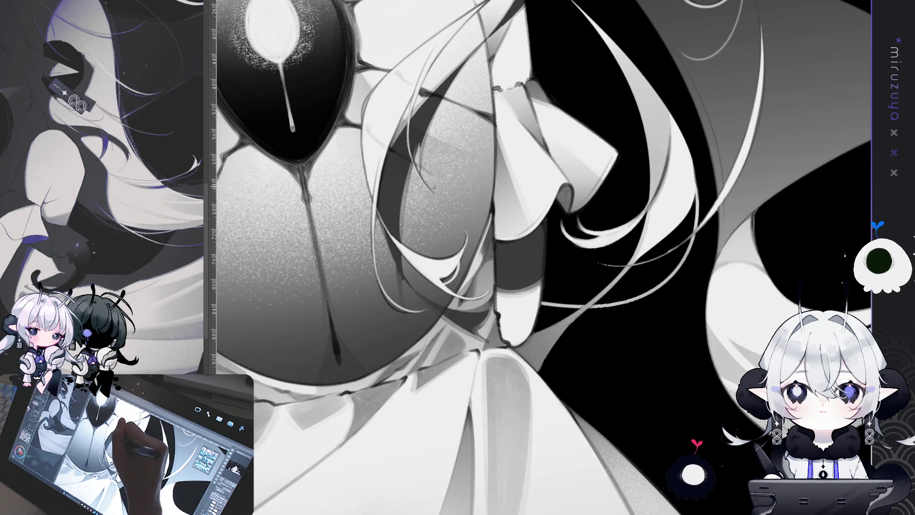
pyautogui.moveTo(410, 152); pyautogui.dragTo(471, 153)
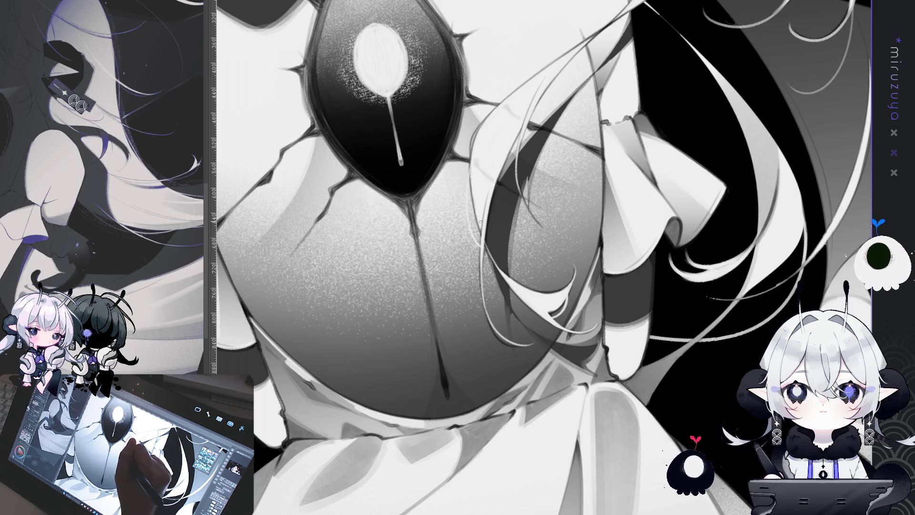
pyautogui.moveTo(584, 178)
pyautogui.mouseDown()
pyautogui.moveTo(704, 280)
pyautogui.moveTo(578, 92)
pyautogui.mouseUp()
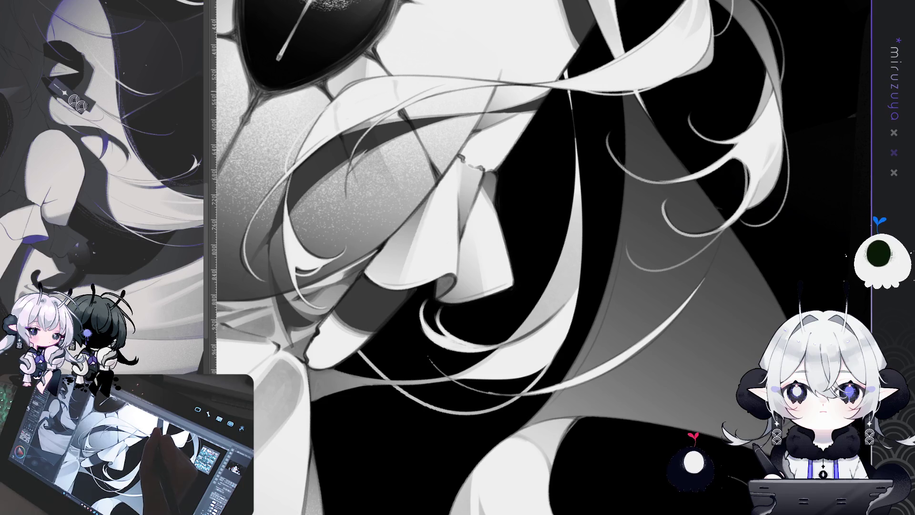
# Repaint the long thin strand beside the grey skirt in several light passes to widen it
pyautogui.moveTo(557, 337)
pyautogui.mouseDown()
pyautogui.moveTo(378, 351)
pyautogui.moveTo(384, 305)
pyautogui.mouseUp()
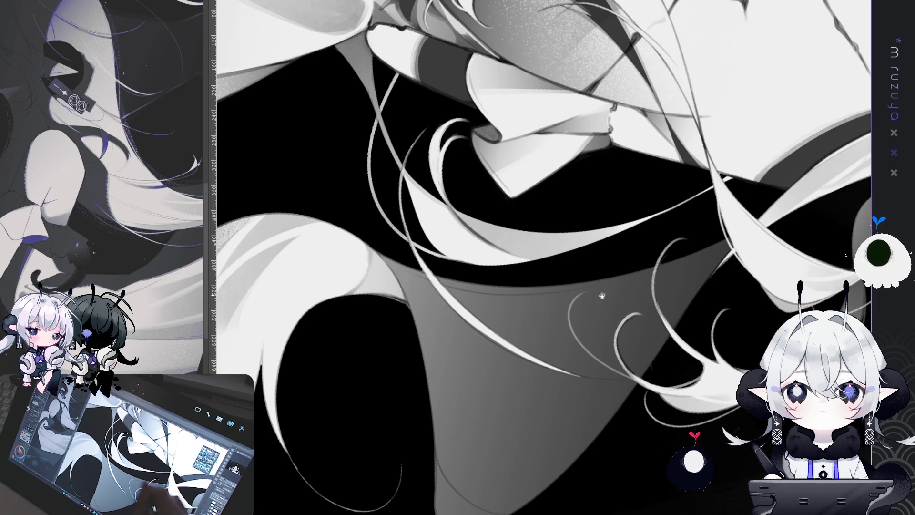
pyautogui.moveTo(409, 177); pyautogui.dragTo(464, 147)
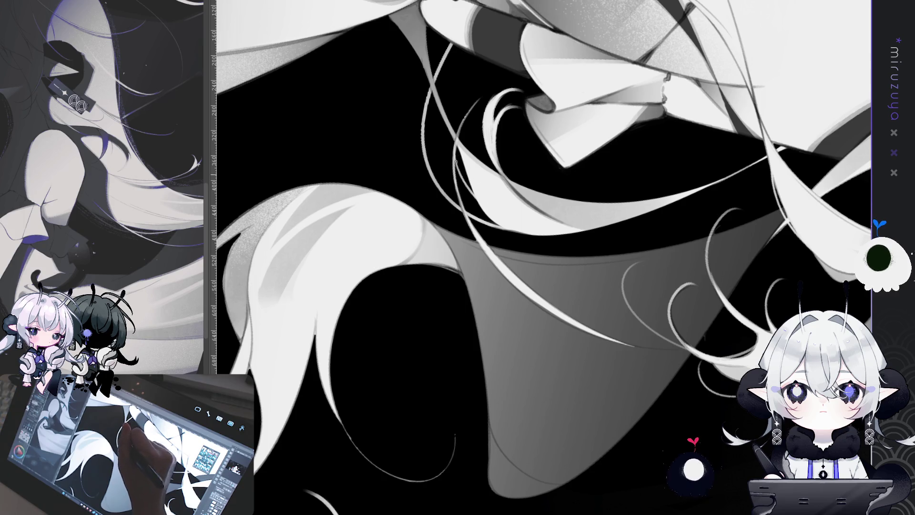
pyautogui.moveTo(479, 195); pyautogui.dragTo(559, 99)
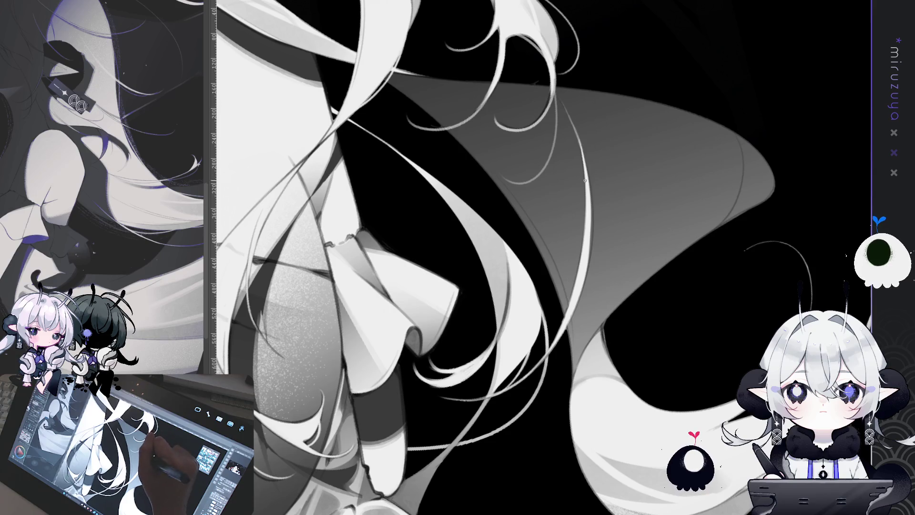
pyautogui.moveTo(590, 191); pyautogui.dragTo(577, 310)
pyautogui.moveTo(580, 139); pyautogui.dragTo(588, 269)
pyautogui.moveTo(591, 177); pyautogui.dragTo(586, 267)
pyautogui.moveTo(591, 197); pyautogui.dragTo(580, 288)
pyautogui.moveTo(595, 196); pyautogui.dragTo(588, 286)
pyautogui.moveTo(592, 171); pyautogui.dragTo(580, 284)
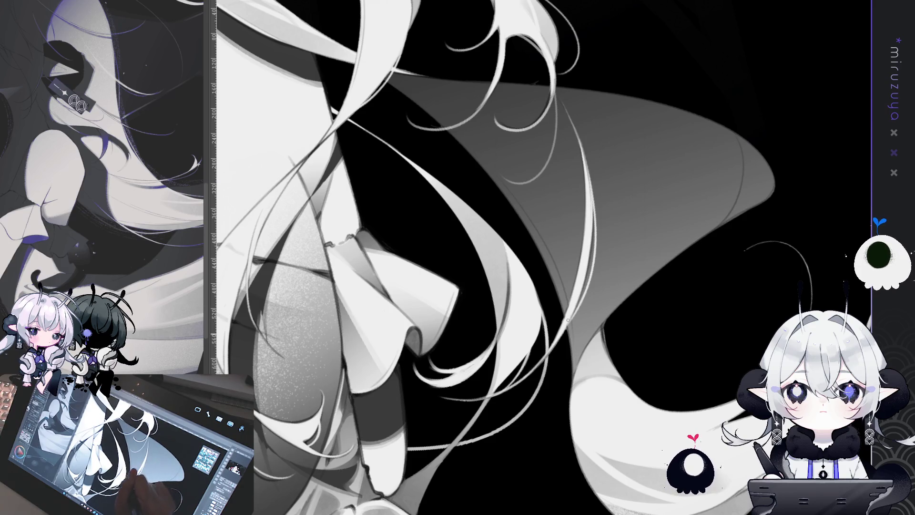
pyautogui.scroll(-5, 581, 284)
# Paint a single thin light stroke along the edge of a white hair strand
pyautogui.scroll(3, 715, 404)
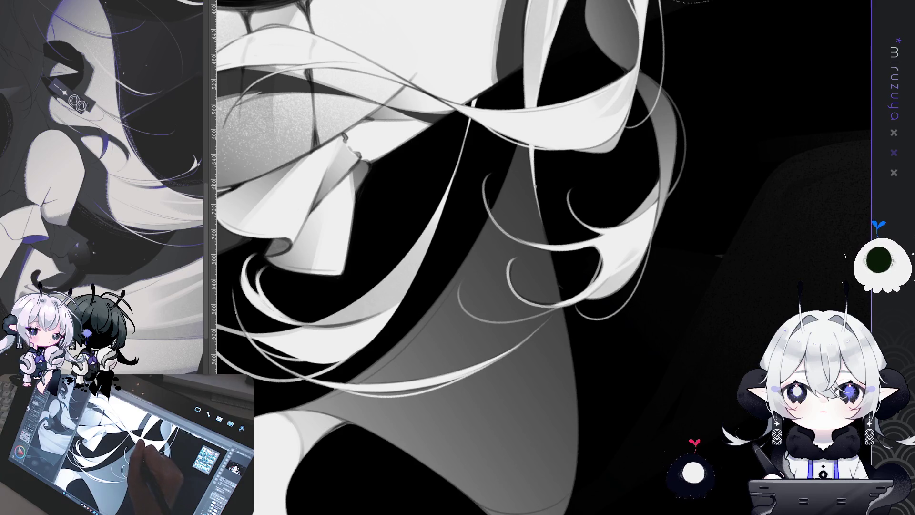
pyautogui.scroll(5, 534, 186)
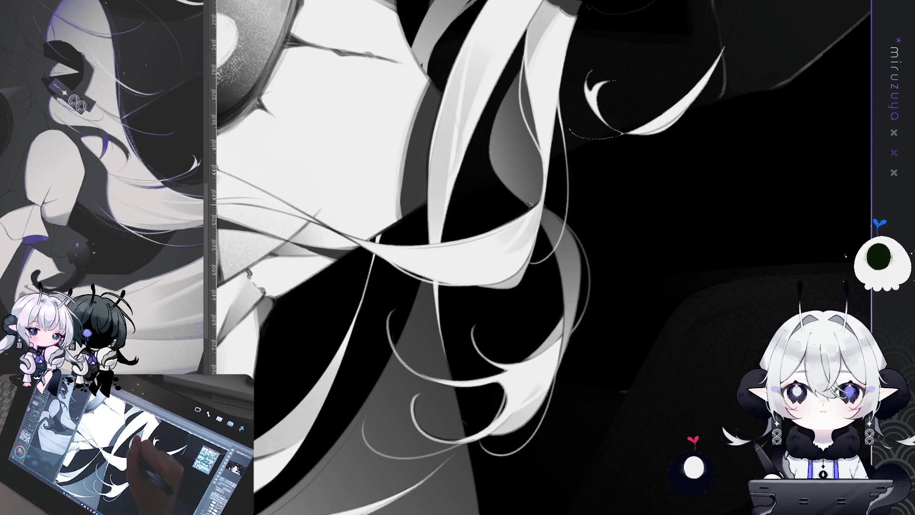
pyautogui.moveTo(494, 180); pyautogui.dragTo(496, 118)
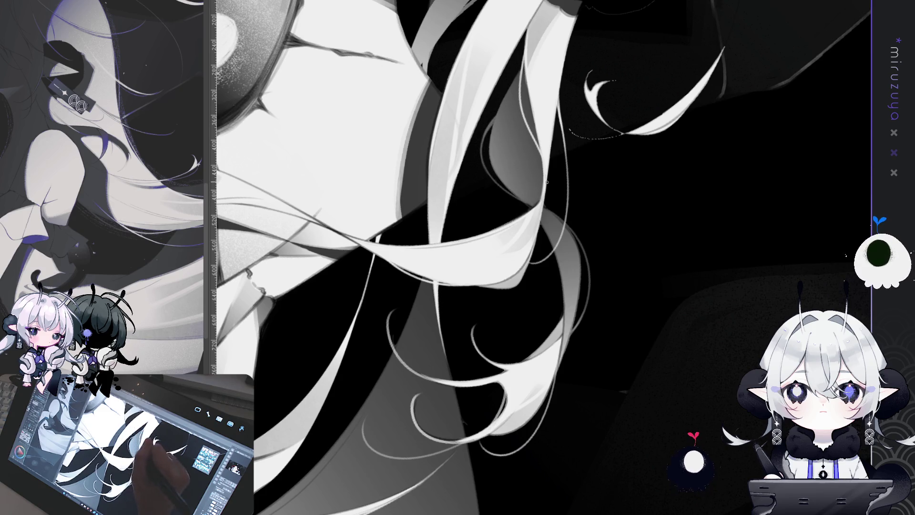
pyautogui.moveTo(598, 340)
pyautogui.mouseDown()
pyautogui.moveTo(557, 414)
pyautogui.moveTo(374, 191)
pyautogui.mouseUp()
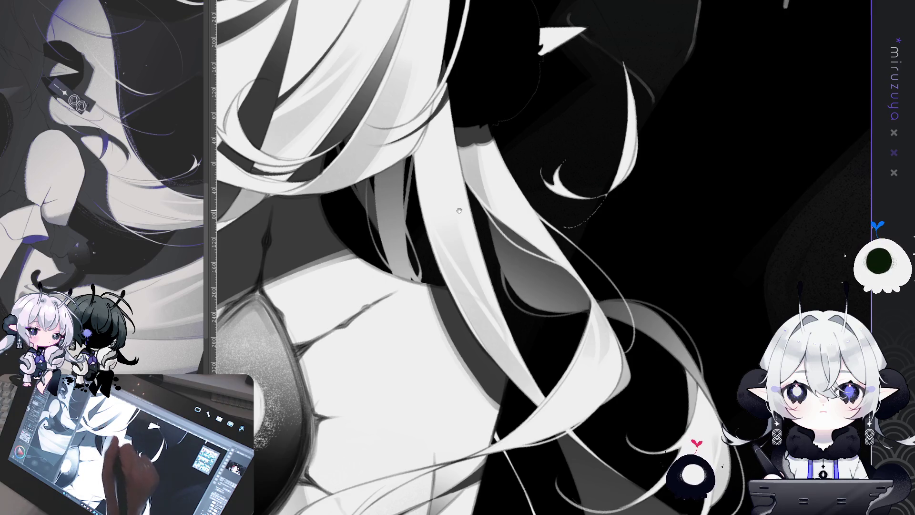
pyautogui.scroll(1, 459, 210)
pyautogui.moveTo(565, 278); pyautogui.dragTo(358, 92)
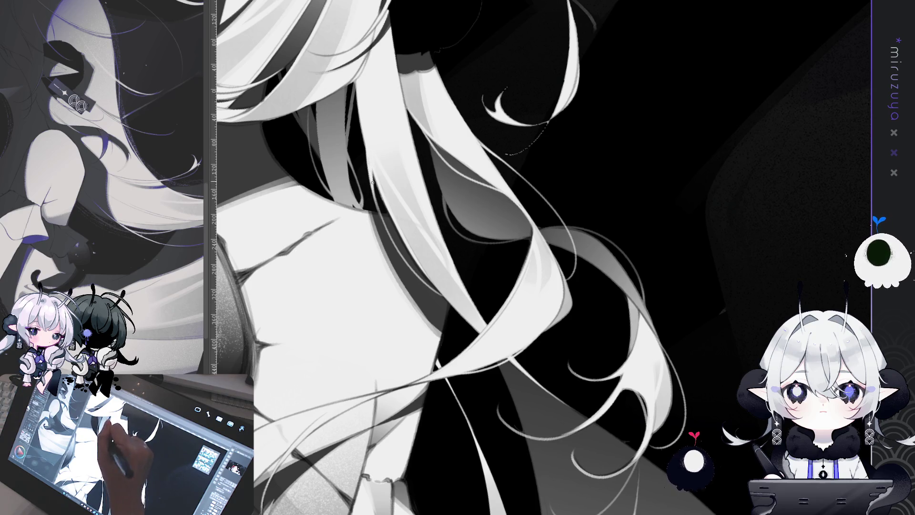
pyautogui.moveTo(372, 183); pyautogui.dragTo(448, 206)
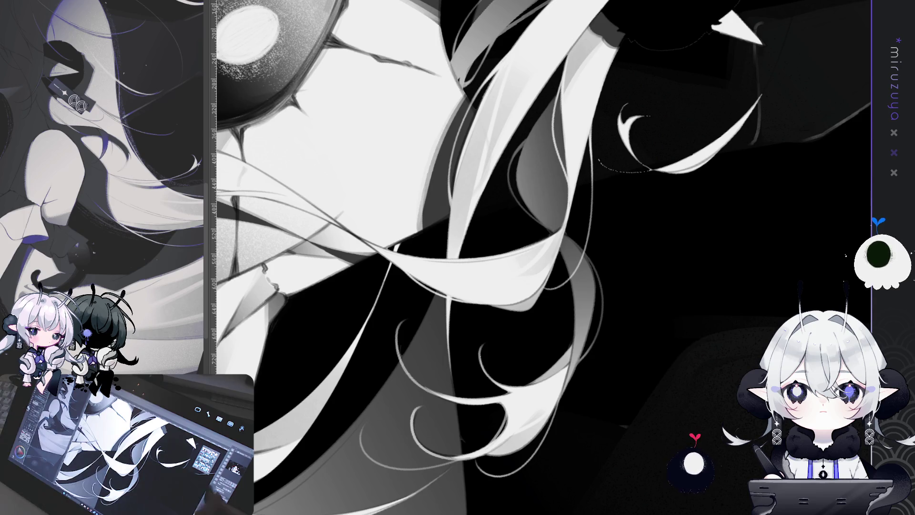
pyautogui.press('-')
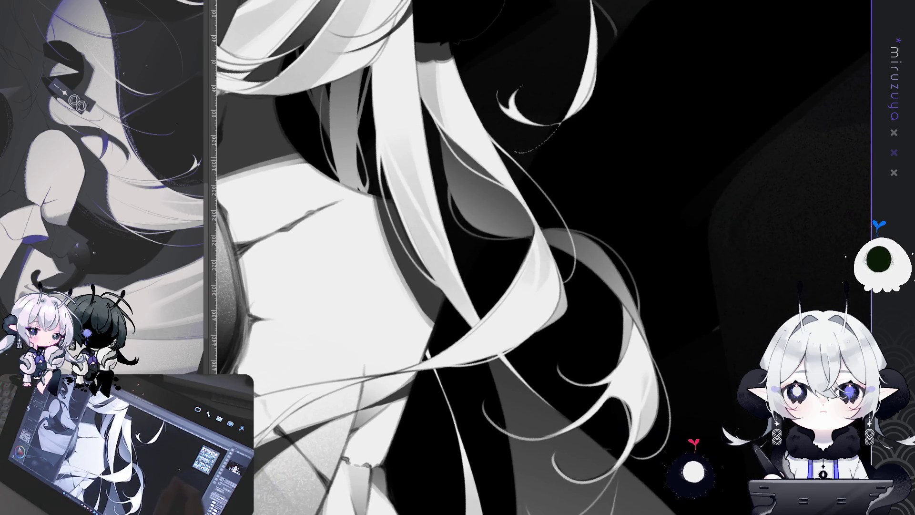
pyautogui.press('-')
pyautogui.press('-')
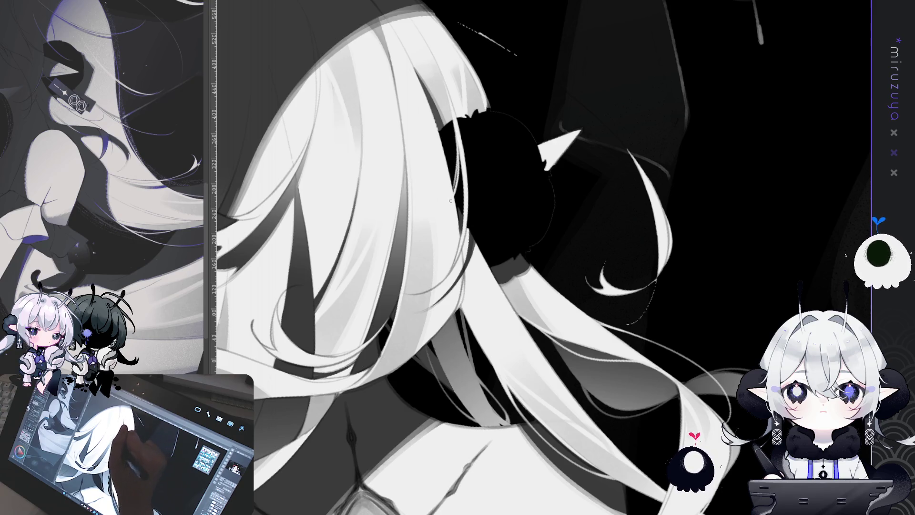
pyautogui.press('h')
# Draw three thin dark strokes along the hair tie's left edge, then flip the view back
pyautogui.moveTo(622, 36)
pyautogui.mouseDown()
pyautogui.moveTo(494, 99)
pyautogui.moveTo(478, 64)
pyautogui.moveTo(503, 55)
pyautogui.mouseUp()
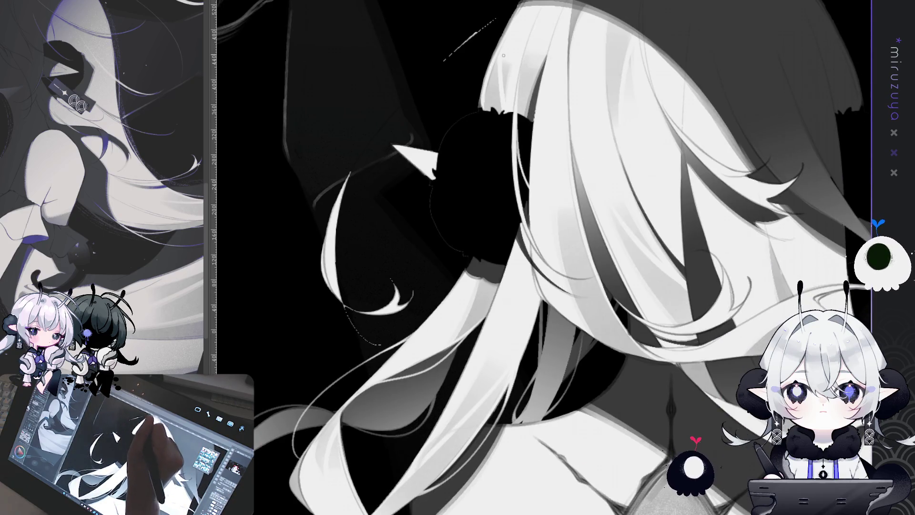
pyautogui.moveTo(479, 112); pyautogui.dragTo(537, 221)
pyautogui.moveTo(495, 107); pyautogui.dragTo(511, 183)
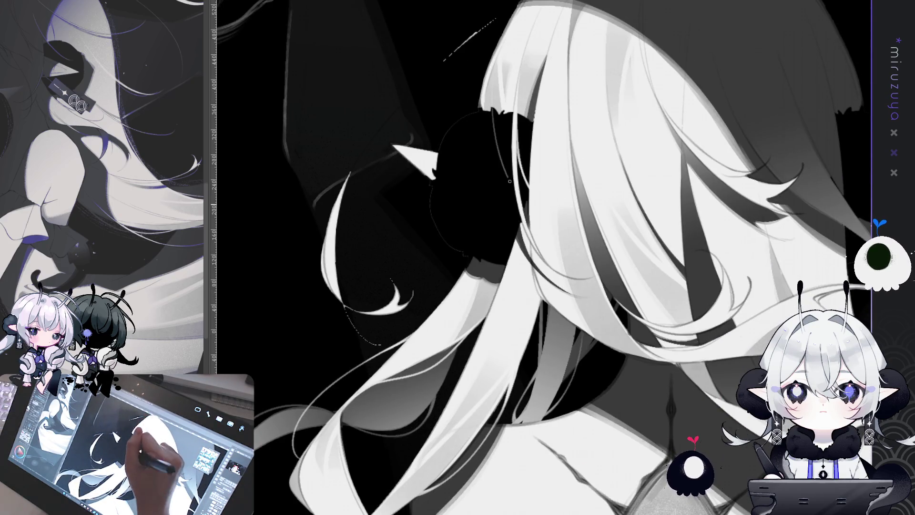
pyautogui.moveTo(500, 109); pyautogui.dragTo(501, 137)
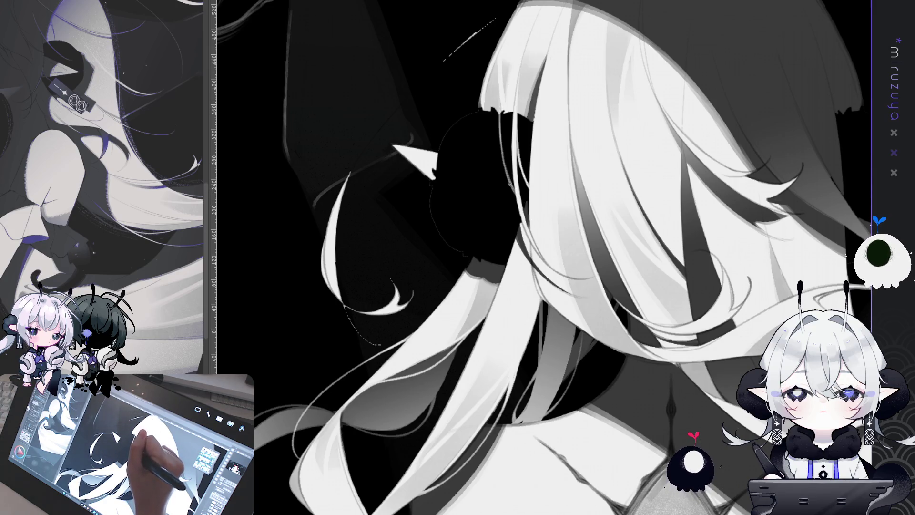
pyautogui.moveTo(570, 174); pyautogui.dragTo(594, 145)
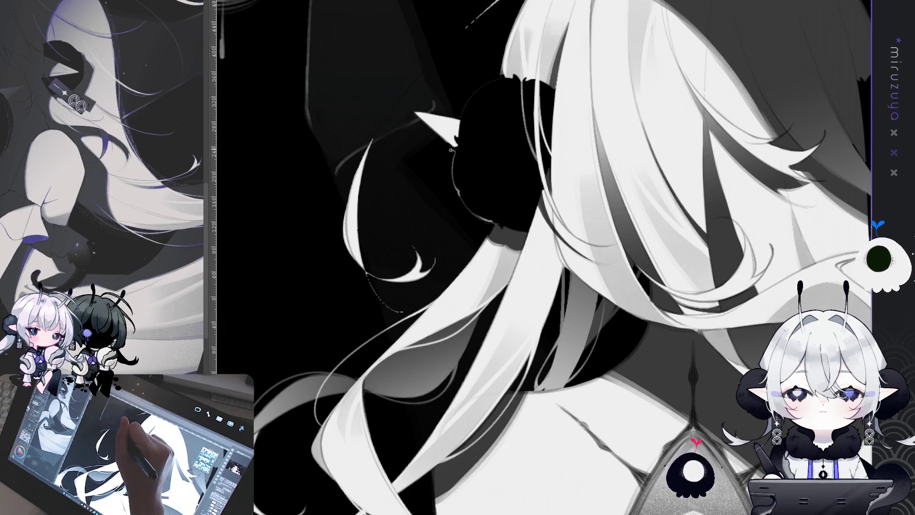
pyautogui.press('h')
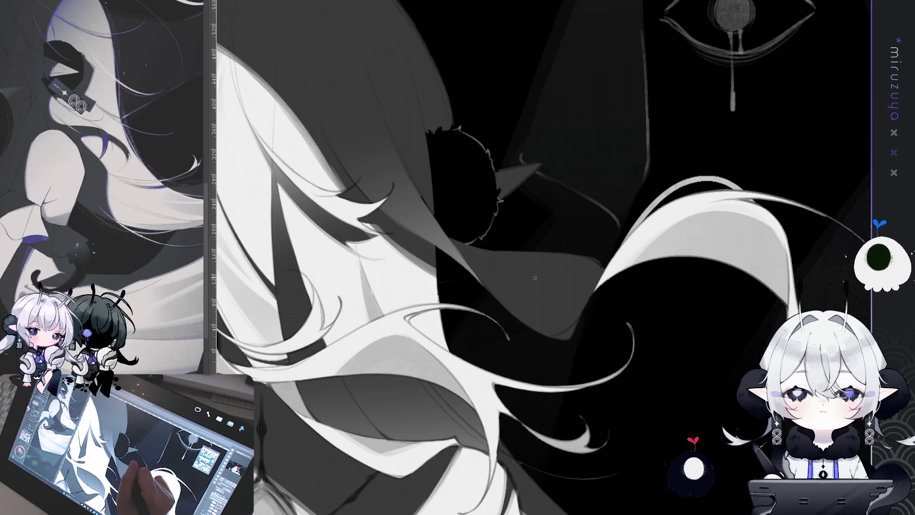
pyautogui.moveTo(535, 276); pyautogui.dragTo(582, 244)
# Add a thin downward stroke and light curves along the hair lock's edge below the eye
pyautogui.moveTo(644, 254); pyautogui.dragTo(443, 138)
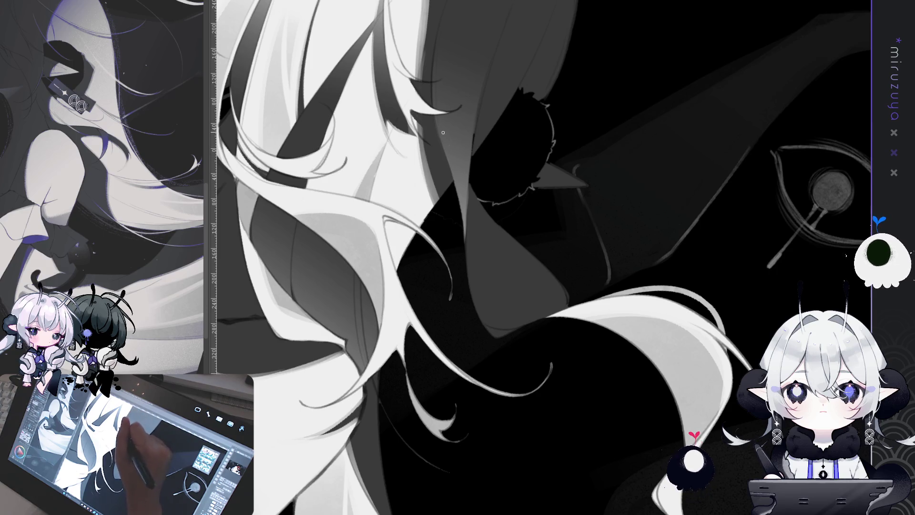
pyautogui.moveTo(463, 208); pyautogui.dragTo(465, 255)
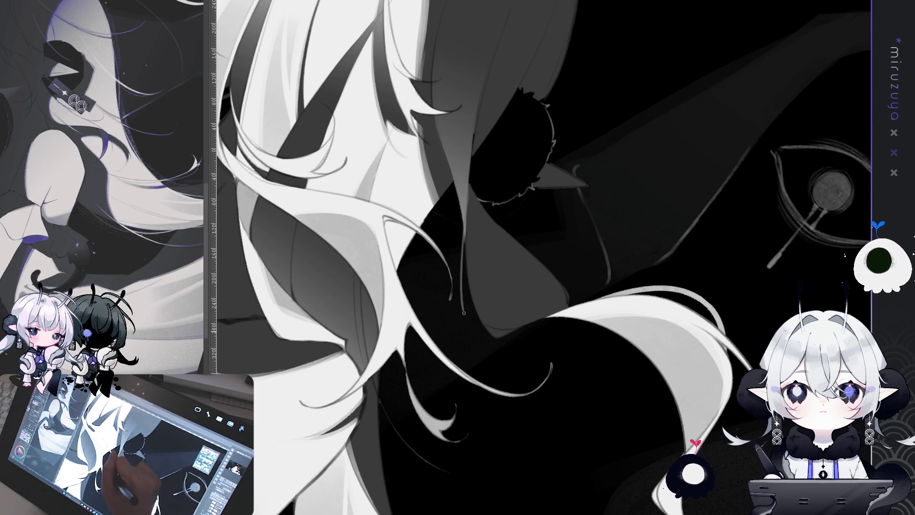
pyautogui.moveTo(474, 256)
pyautogui.mouseDown()
pyautogui.moveTo(734, 293)
pyautogui.moveTo(489, 295)
pyautogui.mouseUp()
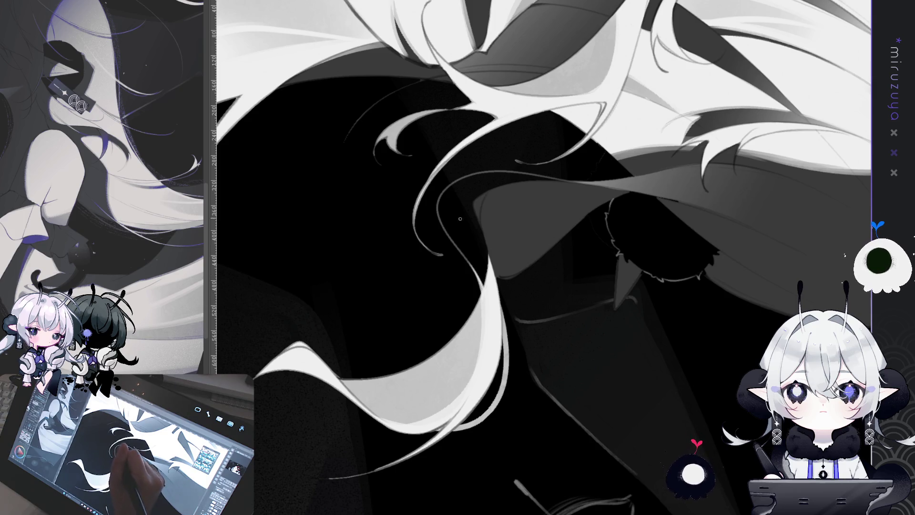
pyautogui.moveTo(383, 357); pyautogui.dragTo(657, 370)
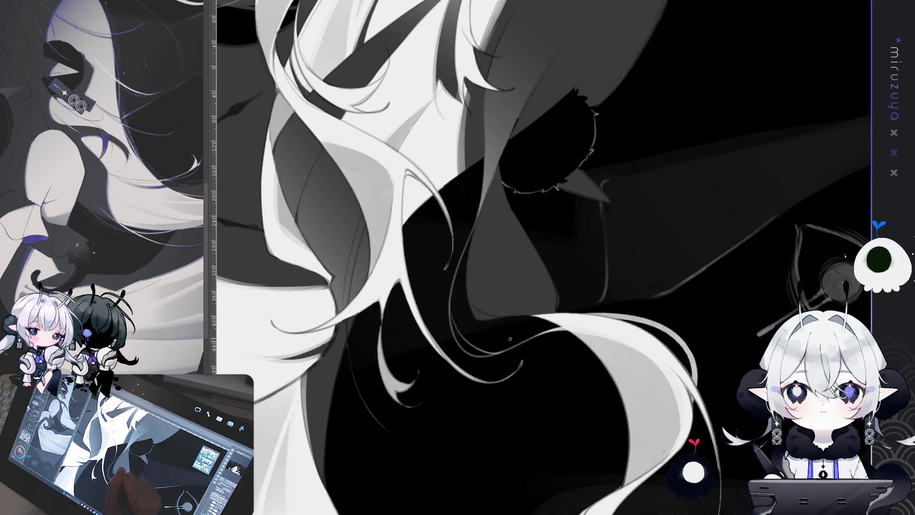
pyautogui.moveTo(644, 313); pyautogui.dragTo(562, 238)
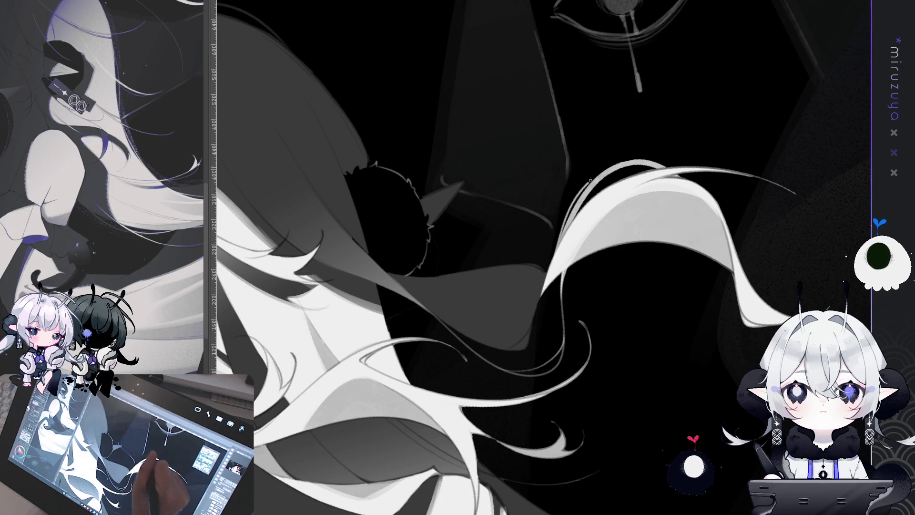
pyautogui.moveTo(586, 167); pyautogui.dragTo(643, 170)
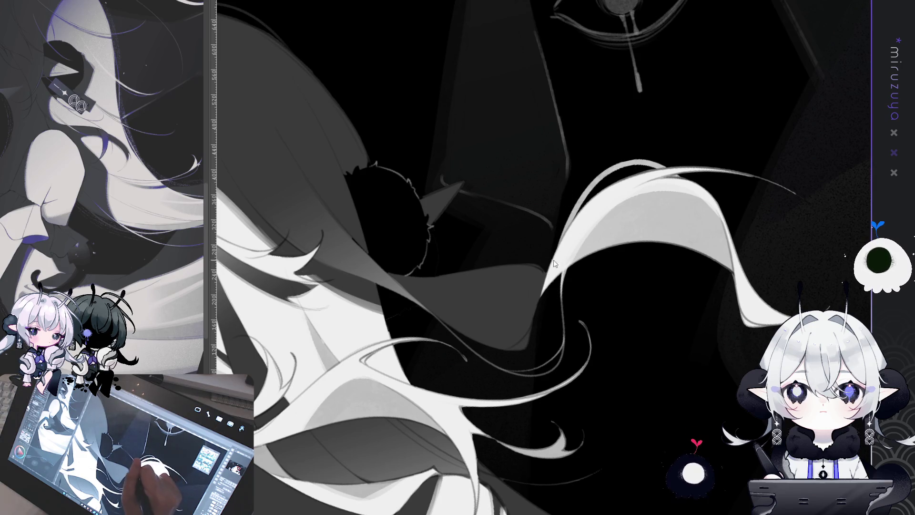
pyautogui.moveTo(548, 280)
pyautogui.mouseDown()
pyautogui.moveTo(552, 233)
pyautogui.moveTo(612, 174)
pyautogui.mouseUp()
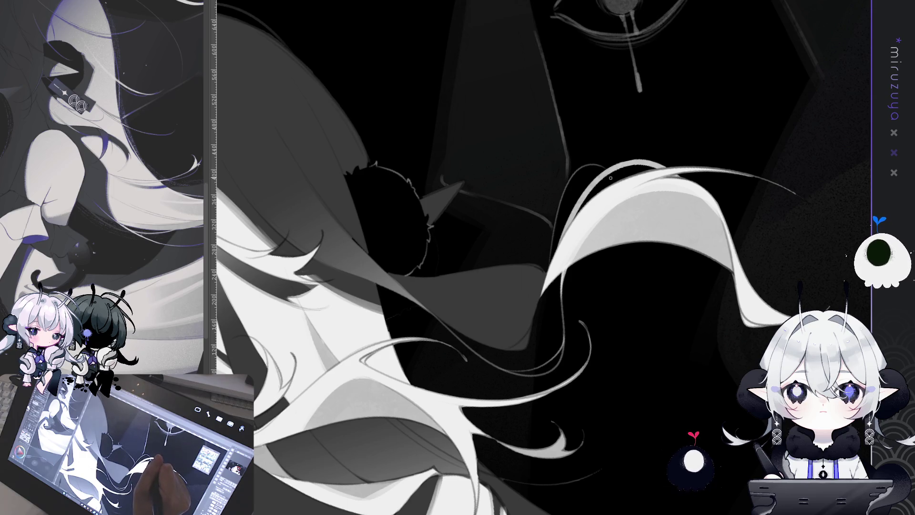
# Undo the misplaced arcs and redraw short thin highlight strands down the hair lock
pyautogui.hotkey('ctrl', 'z')
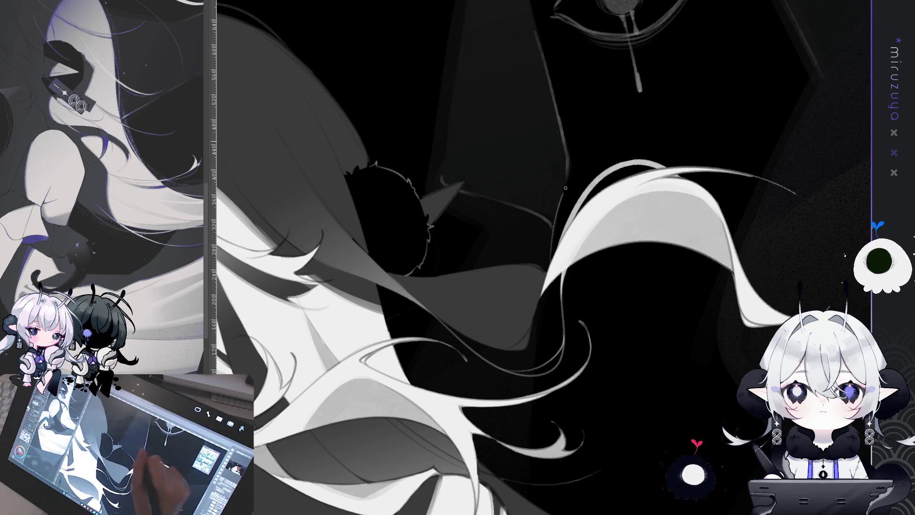
pyautogui.moveTo(563, 193); pyautogui.dragTo(728, 123)
pyautogui.hotkey('ctrl', 'z')
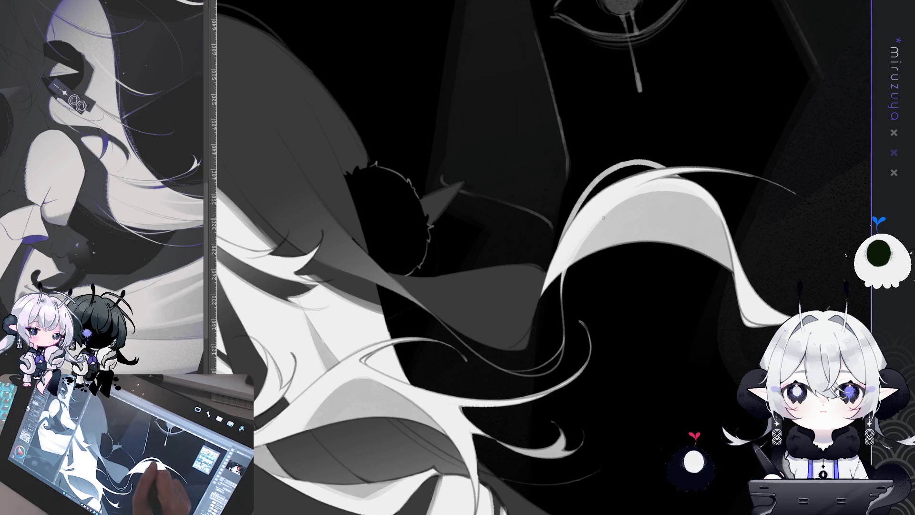
pyautogui.hotkey('ctrl', 'z')
pyautogui.moveTo(593, 123); pyautogui.dragTo(624, 179)
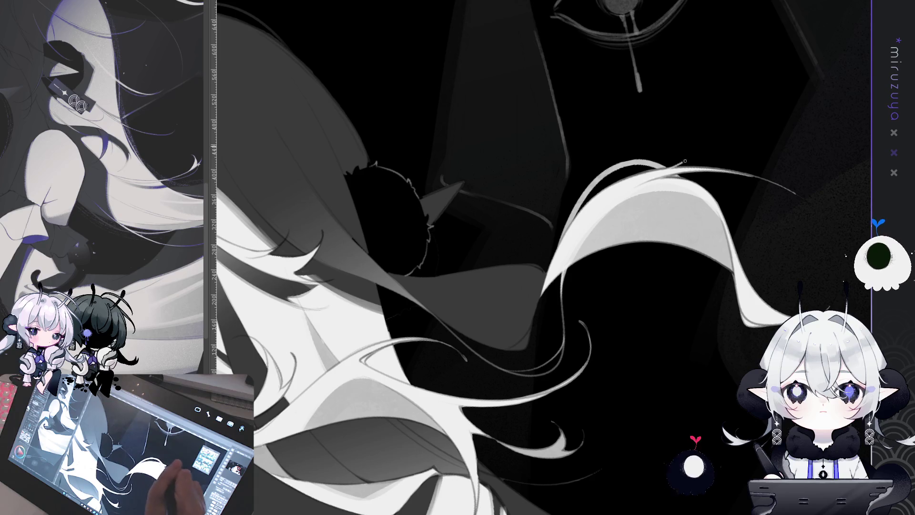
pyautogui.moveTo(589, 276); pyautogui.dragTo(600, 305)
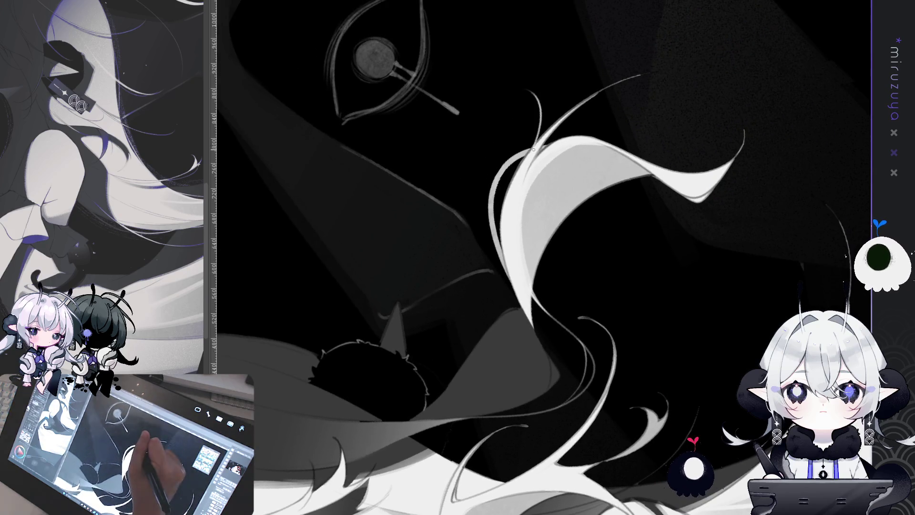
pyautogui.moveTo(540, 142); pyautogui.dragTo(539, 117)
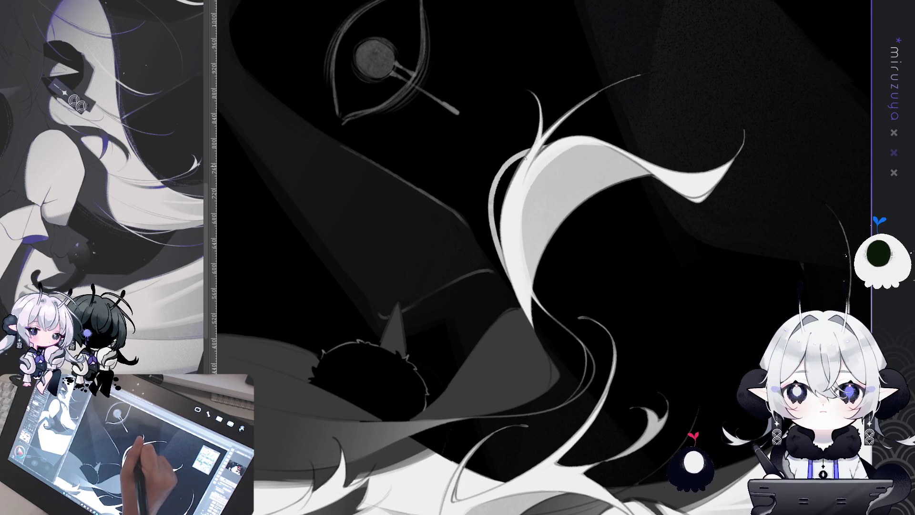
pyautogui.moveTo(525, 162); pyautogui.dragTo(505, 224)
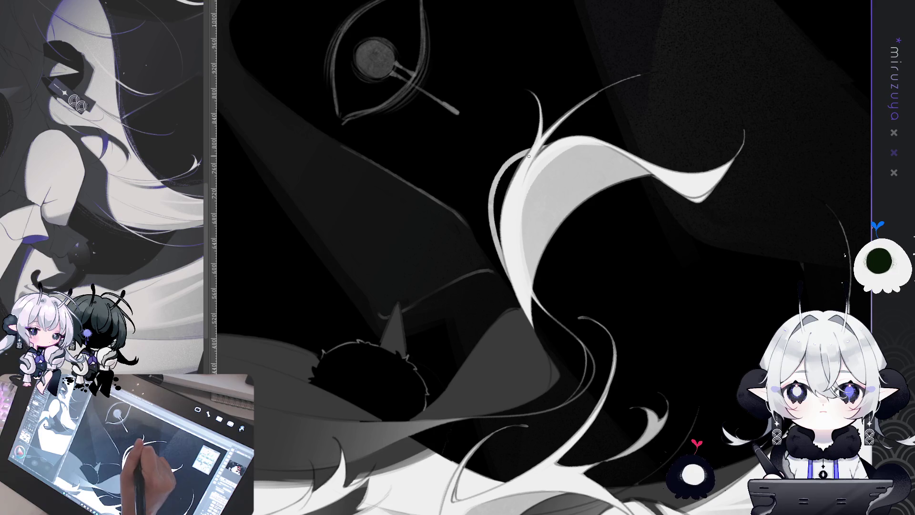
pyautogui.moveTo(675, 123); pyautogui.dragTo(558, 259)
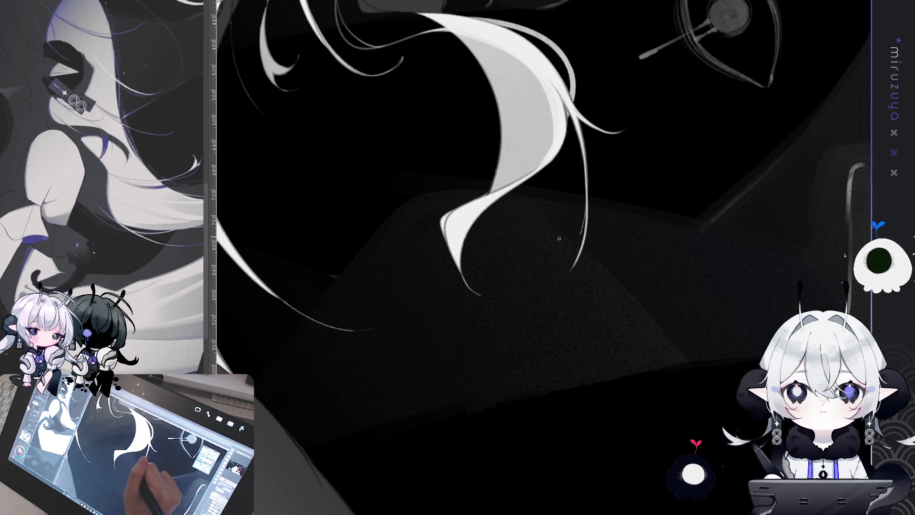
pyautogui.moveTo(586, 148); pyautogui.dragTo(568, 260)
# Brighten a thin strand and draw a new strand beside the large lock, extending it downward
pyautogui.moveTo(577, 115); pyautogui.dragTo(584, 233)
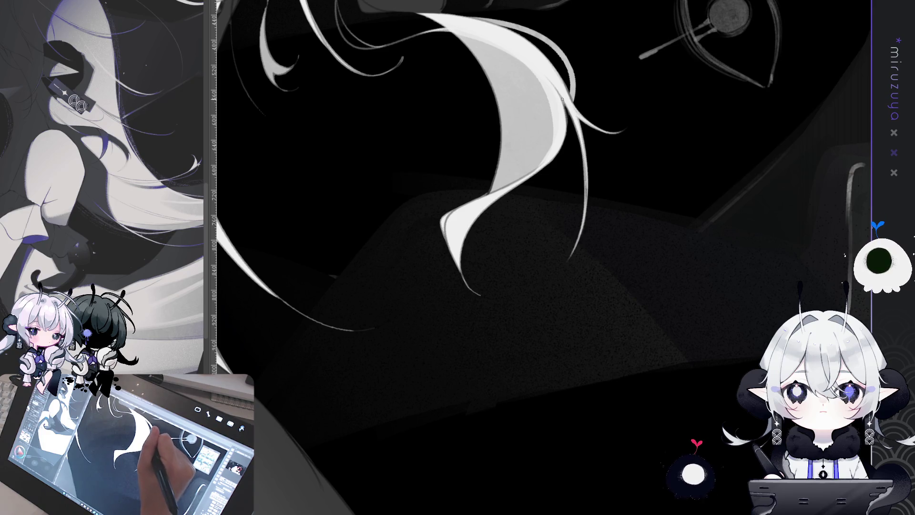
pyautogui.moveTo(560, 98); pyautogui.dragTo(486, 181)
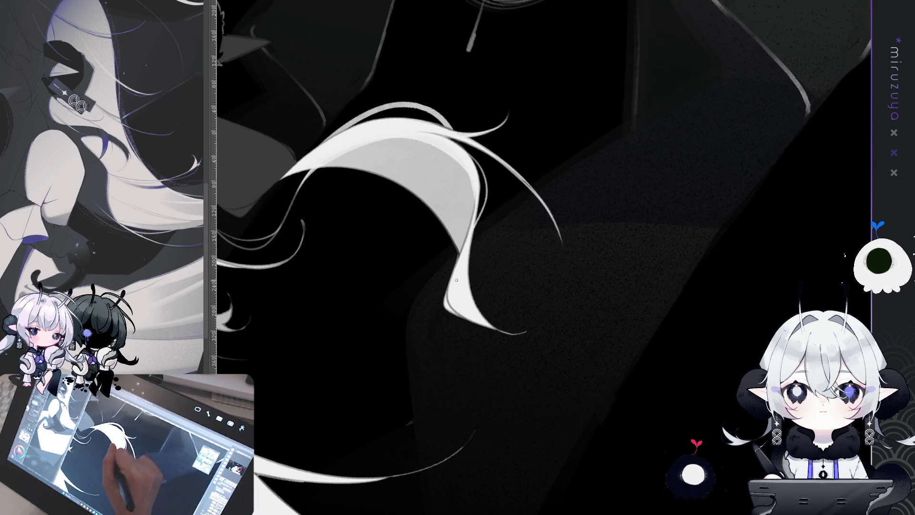
pyautogui.moveTo(465, 151); pyautogui.dragTo(481, 224)
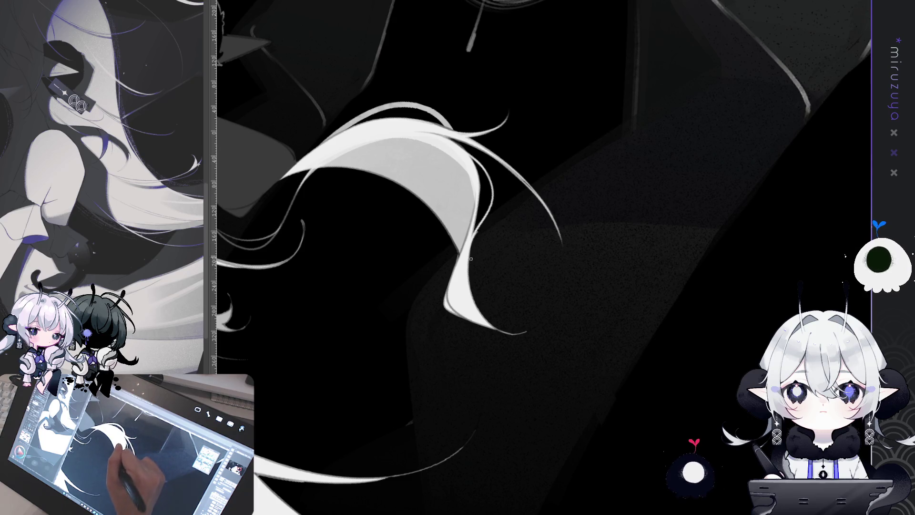
pyautogui.moveTo(479, 227); pyautogui.dragTo(471, 250)
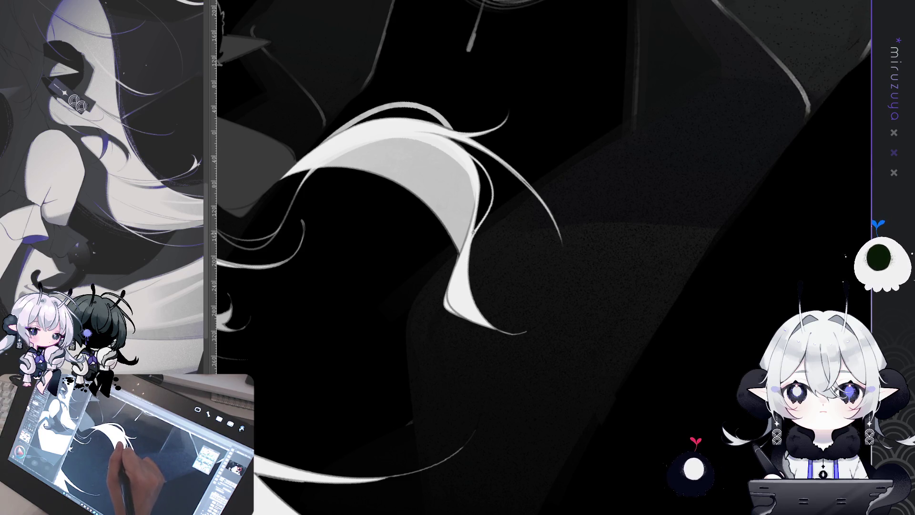
pyautogui.scroll(-3, 461, 178)
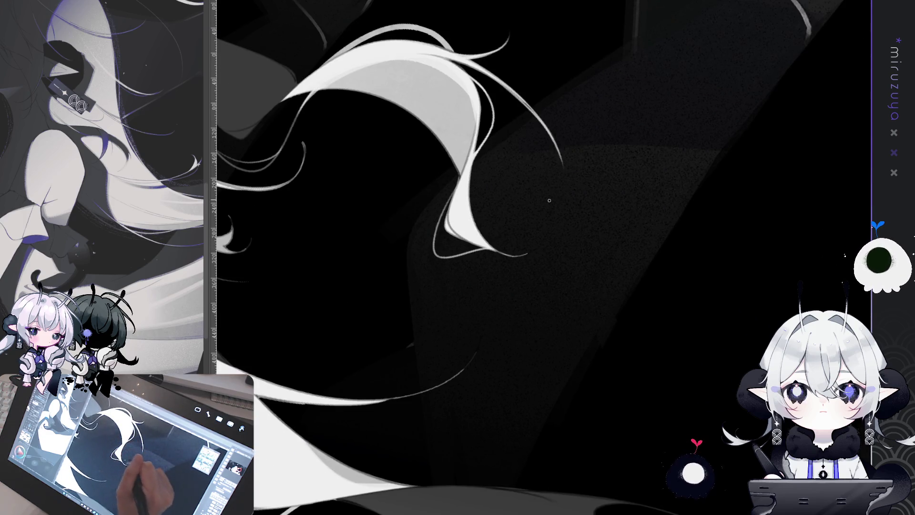
pyautogui.scroll(-10, 618, 378)
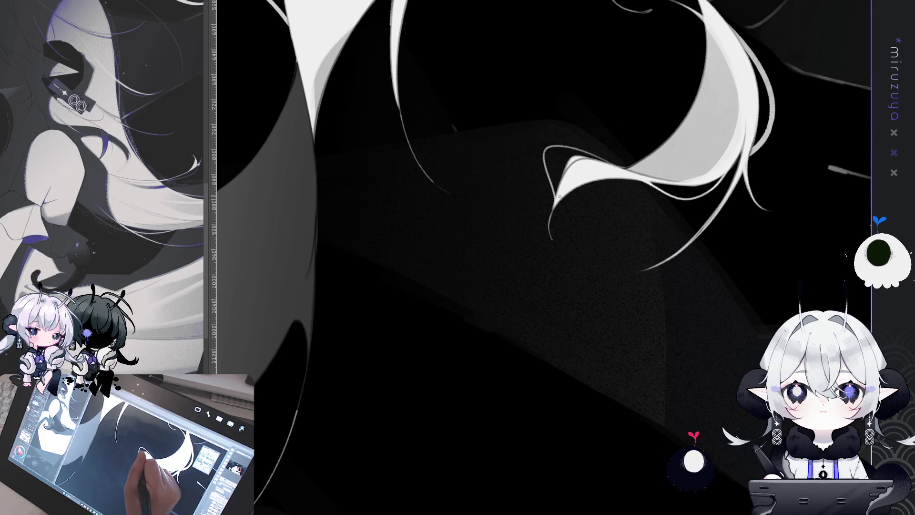
pyautogui.moveTo(552, 210); pyautogui.dragTo(567, 255)
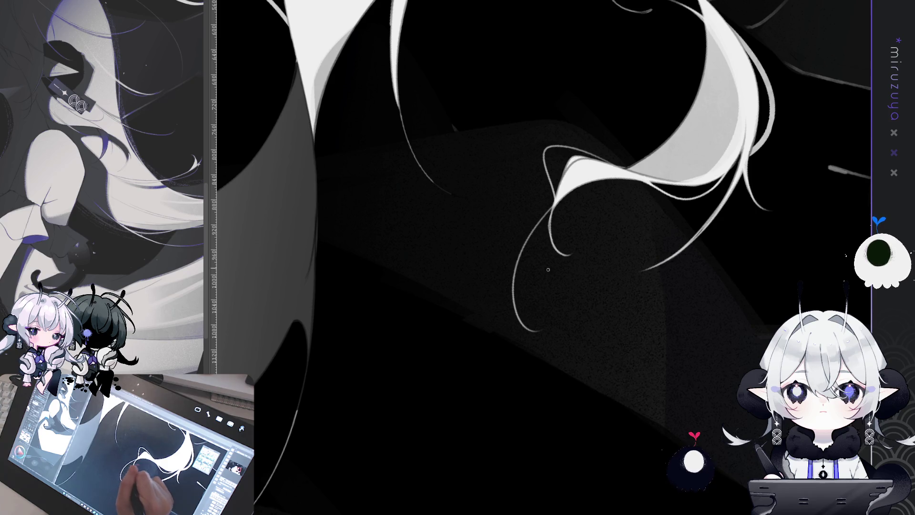
pyautogui.hotkey('ctrl', 'z')
# Draw thin strands curling down from the hair tips, undoing and redrawing the poorly curved ones
pyautogui.scroll(3, 501, 219)
pyautogui.moveTo(501, 222); pyautogui.dragTo(499, 293)
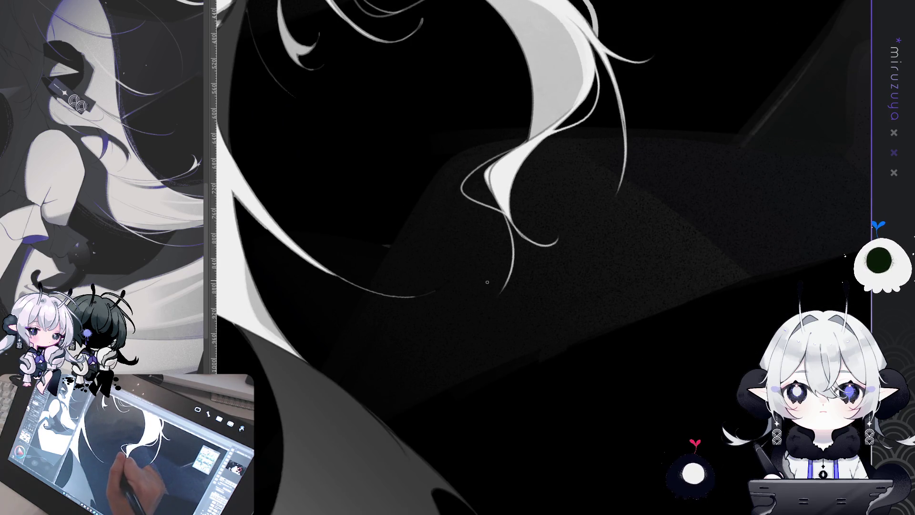
pyautogui.moveTo(521, 241); pyautogui.dragTo(496, 329)
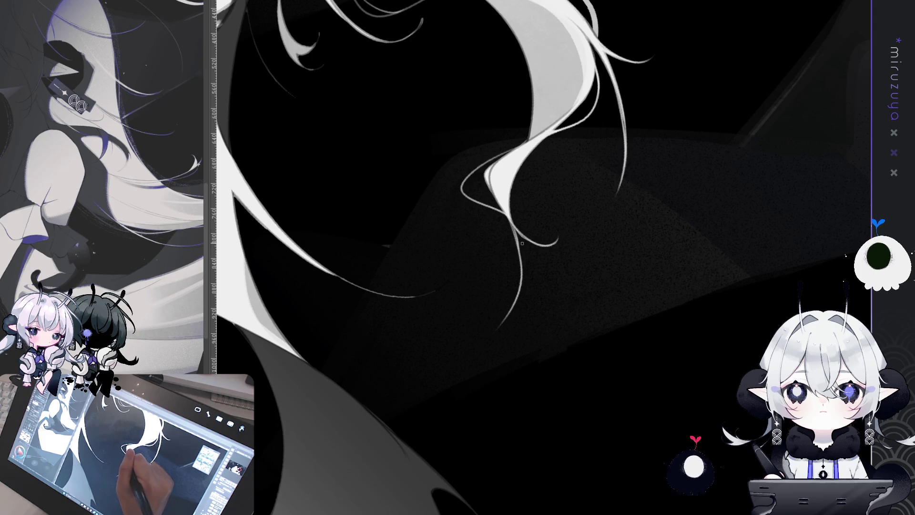
pyautogui.hotkey('ctrl', 'z')
pyautogui.moveTo(514, 225); pyautogui.dragTo(538, 289)
pyautogui.moveTo(524, 237)
pyautogui.mouseDown()
pyautogui.moveTo(608, 329)
pyautogui.moveTo(536, 459)
pyautogui.mouseUp()
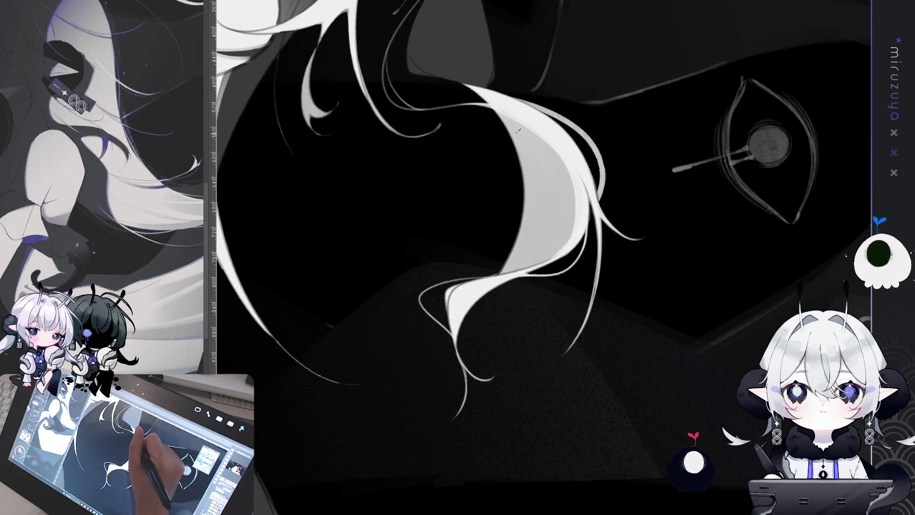
pyautogui.moveTo(520, 184); pyautogui.dragTo(486, 250)
pyautogui.hotkey('ctrl', 'z')
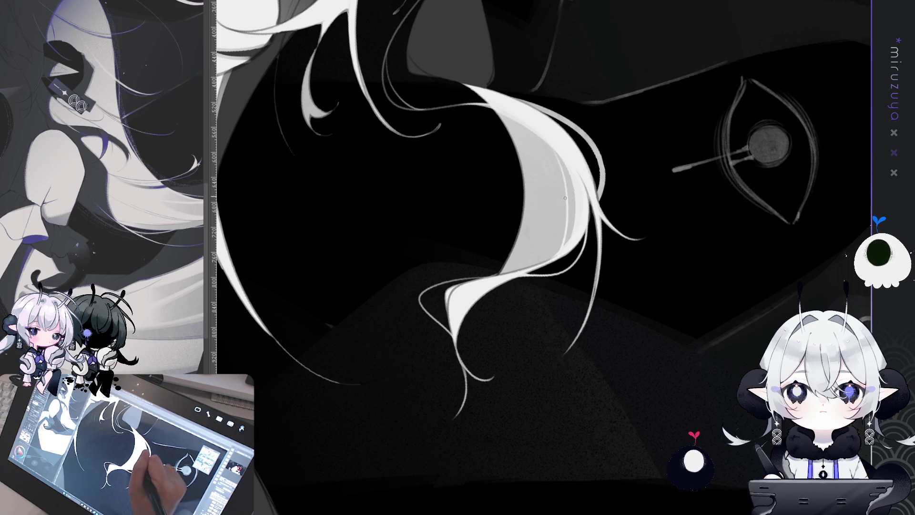
pyautogui.moveTo(552, 149); pyautogui.dragTo(549, 258)
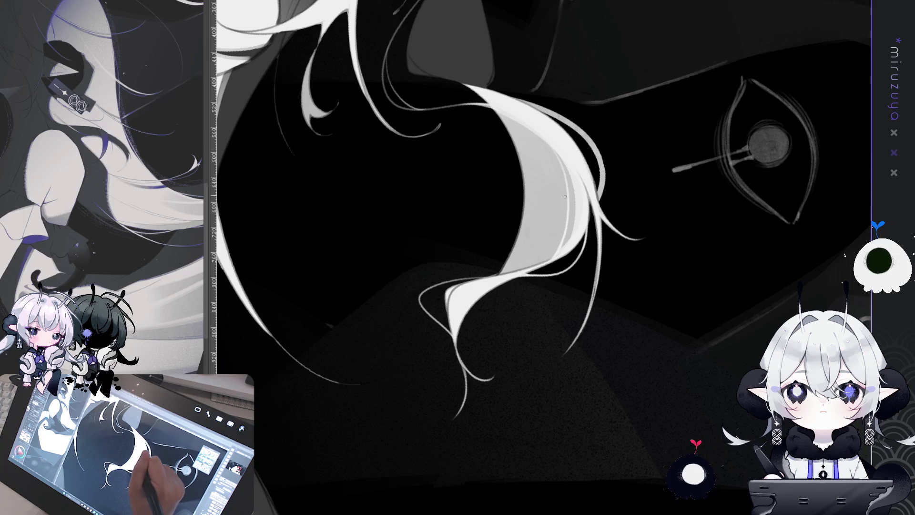
pyautogui.moveTo(561, 159)
pyautogui.mouseDown()
pyautogui.moveTo(537, 380)
pyautogui.moveTo(685, 365)
pyautogui.mouseUp()
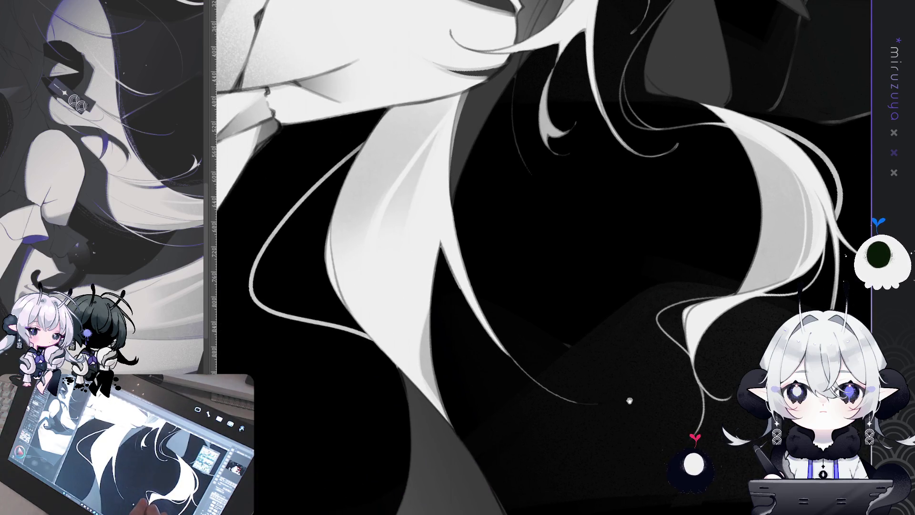
pyautogui.scroll(5, 685, 365)
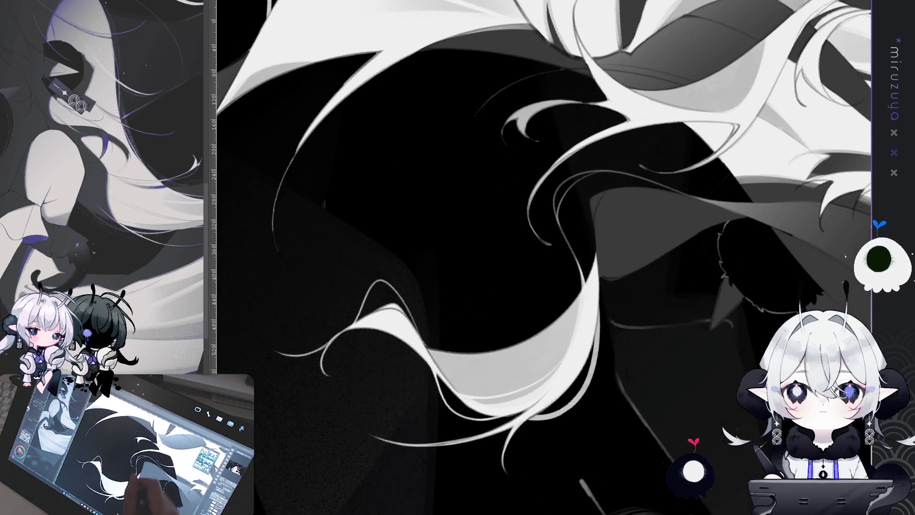
# Darken the lower end of the thin strand and draw a light strand down the lower hair
pyautogui.moveTo(547, 246); pyautogui.dragTo(535, 205)
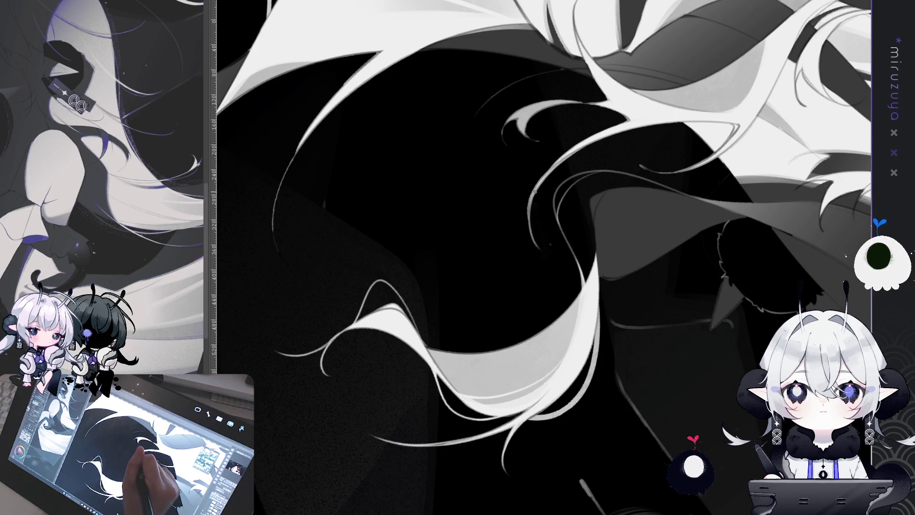
pyautogui.moveTo(425, 373); pyautogui.dragTo(448, 110)
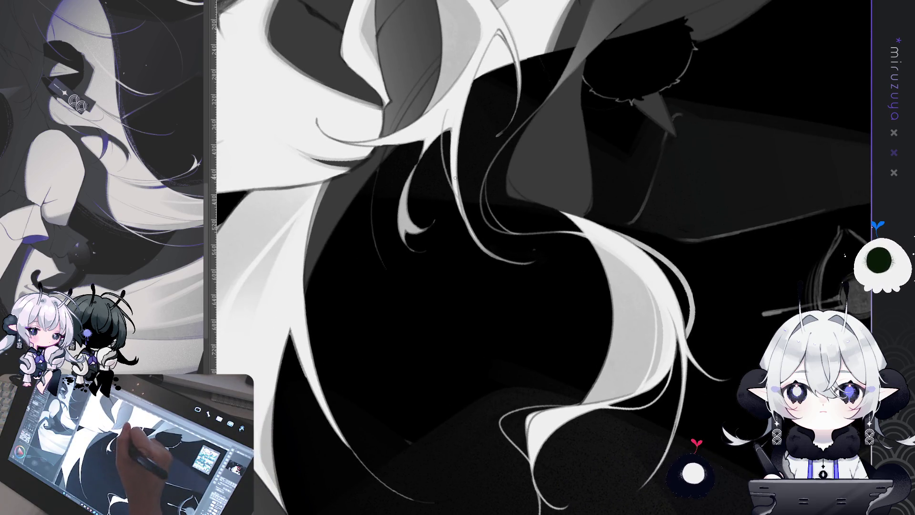
pyautogui.moveTo(441, 134); pyautogui.dragTo(447, 182)
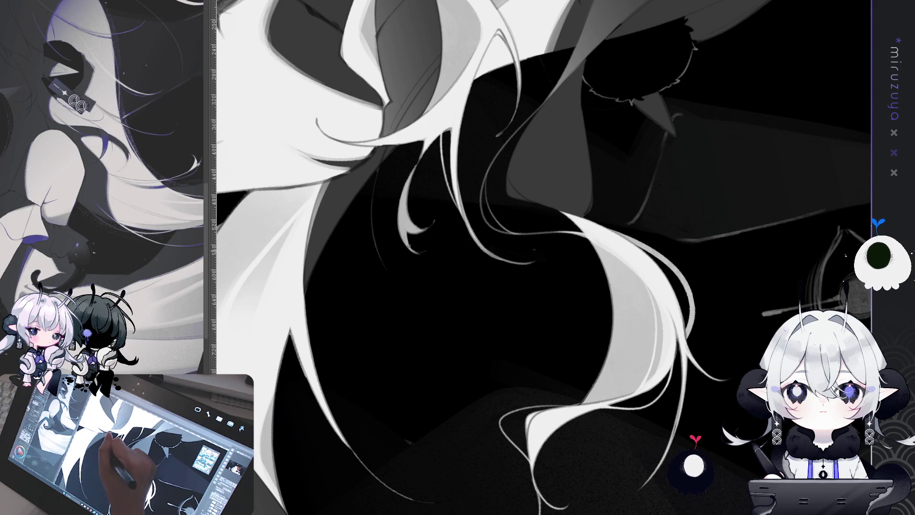
pyautogui.moveTo(428, 226); pyautogui.dragTo(529, 100)
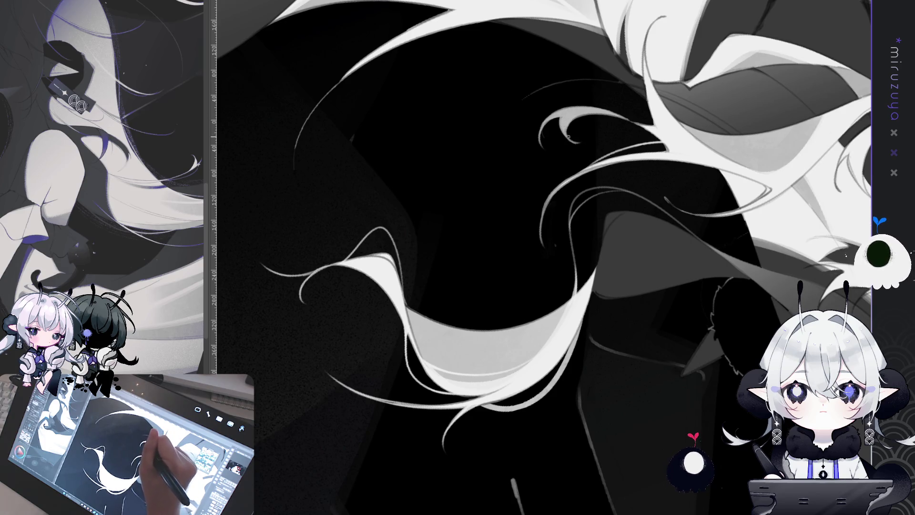
pyautogui.moveTo(567, 135)
pyautogui.mouseDown()
pyautogui.moveTo(412, 167)
pyautogui.moveTo(520, 116)
pyautogui.mouseUp()
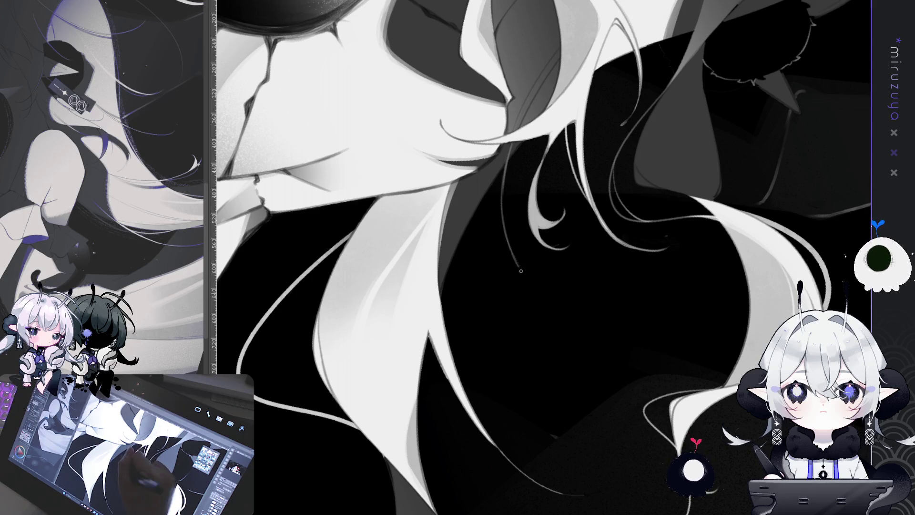
pyautogui.moveTo(534, 276)
pyautogui.mouseDown()
pyautogui.moveTo(566, 475)
pyautogui.moveTo(669, 210)
pyautogui.mouseUp()
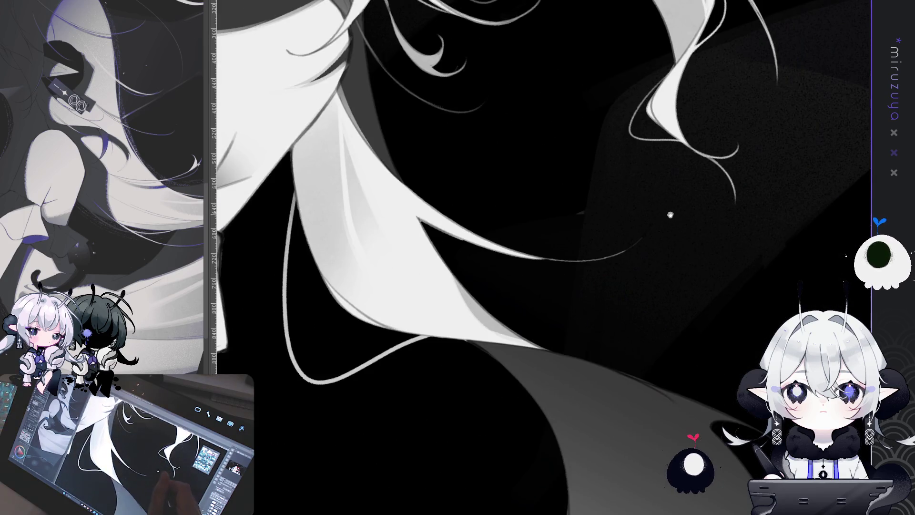
pyautogui.moveTo(678, 255)
pyautogui.mouseDown()
pyautogui.moveTo(704, 353)
pyautogui.moveTo(565, 246)
pyautogui.mouseUp()
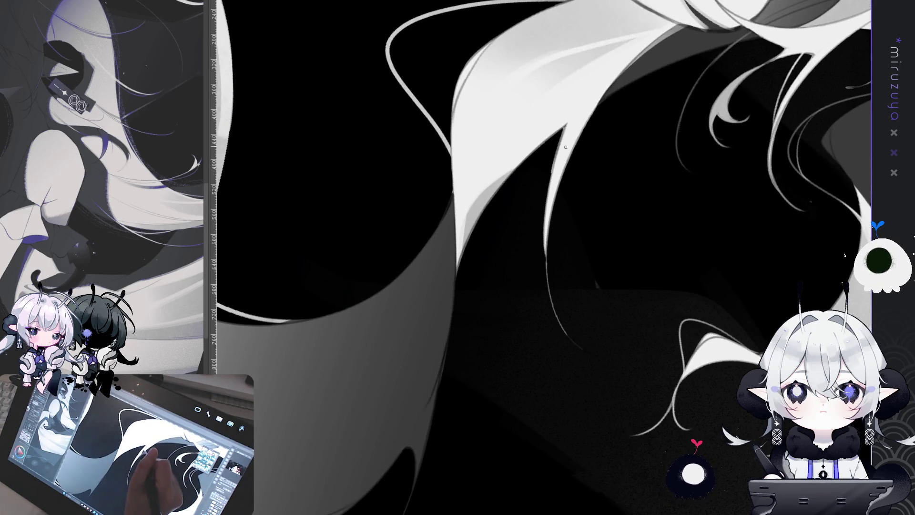
# Stroke thin bright lines along the hair edge, undoing misses until a curved strand fits
pyautogui.moveTo(565, 127)
pyautogui.mouseDown()
pyautogui.moveTo(549, 194)
pyautogui.moveTo(556, 156)
pyautogui.mouseUp()
pyautogui.moveTo(564, 124); pyautogui.dragTo(549, 203)
pyautogui.hotkey('ctrl', 'z')
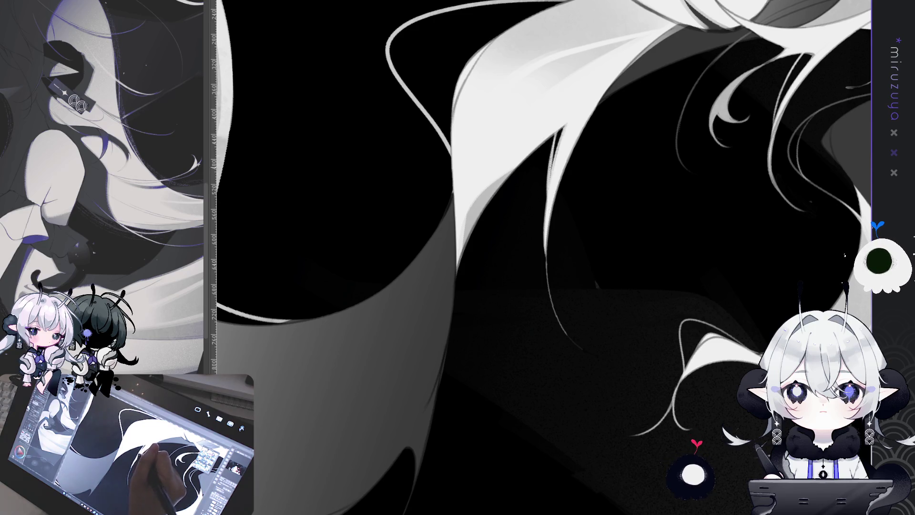
pyautogui.moveTo(559, 132); pyautogui.dragTo(548, 195)
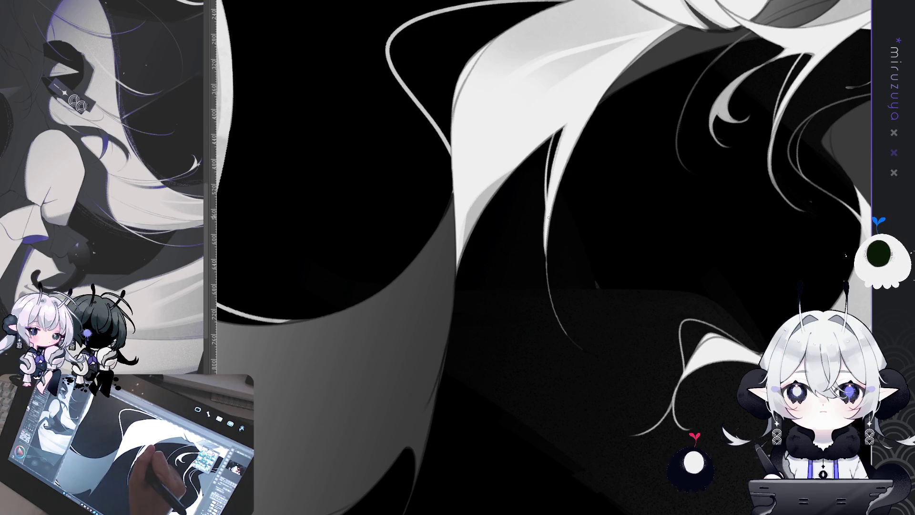
pyautogui.hotkey('ctrl', 'z')
pyautogui.moveTo(547, 241)
pyautogui.mouseDown()
pyautogui.moveTo(568, 339)
pyautogui.moveTo(600, 358)
pyautogui.mouseUp()
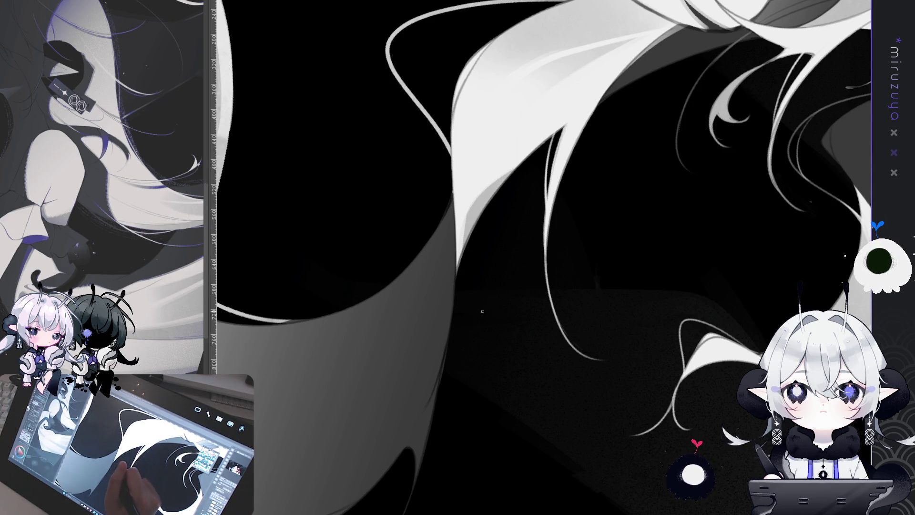
pyautogui.moveTo(435, 422)
pyautogui.mouseDown()
pyautogui.moveTo(517, 332)
pyautogui.moveTo(642, 312)
pyautogui.moveTo(607, 97)
pyautogui.moveTo(471, 296)
pyautogui.mouseUp()
pyautogui.hotkey('ctrl', 'z')
pyautogui.moveTo(571, 135)
pyautogui.mouseDown()
pyautogui.moveTo(521, 198)
pyautogui.moveTo(509, 352)
pyautogui.moveTo(713, 321)
pyautogui.mouseUp()
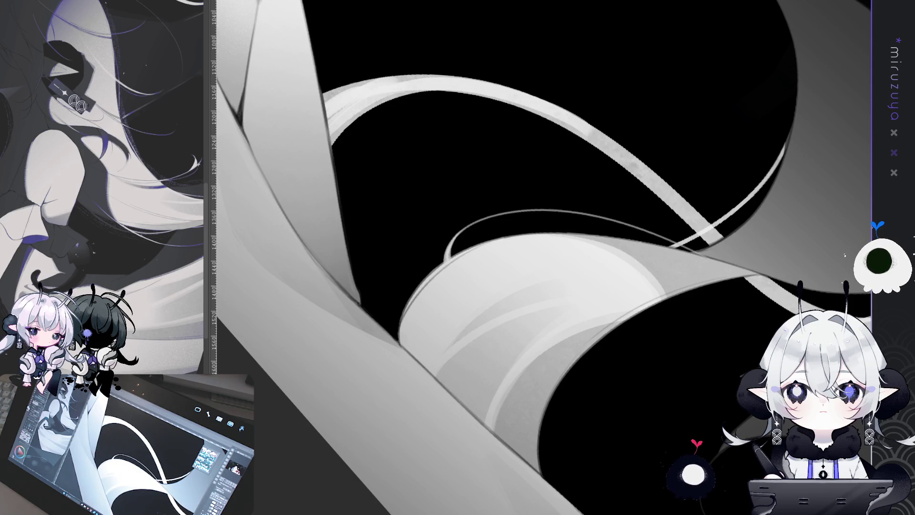
# Paint thin light strands along the hair curves, redrawing one twice after undoing it
pyautogui.moveTo(709, 268)
pyautogui.mouseDown()
pyautogui.moveTo(661, 395)
pyautogui.moveTo(593, 133)
pyautogui.mouseUp()
pyautogui.moveTo(644, 292)
pyautogui.mouseDown()
pyautogui.moveTo(660, 208)
pyautogui.moveTo(630, 178)
pyautogui.moveTo(633, 120)
pyautogui.mouseUp()
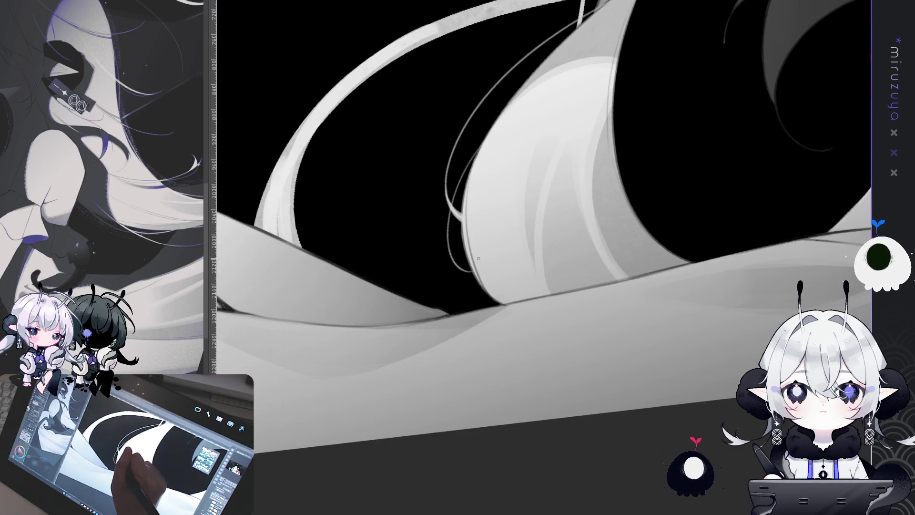
pyautogui.moveTo(570, 163)
pyautogui.mouseDown()
pyautogui.moveTo(476, 317)
pyautogui.moveTo(696, 231)
pyautogui.moveTo(684, 268)
pyautogui.moveTo(619, 248)
pyautogui.mouseUp()
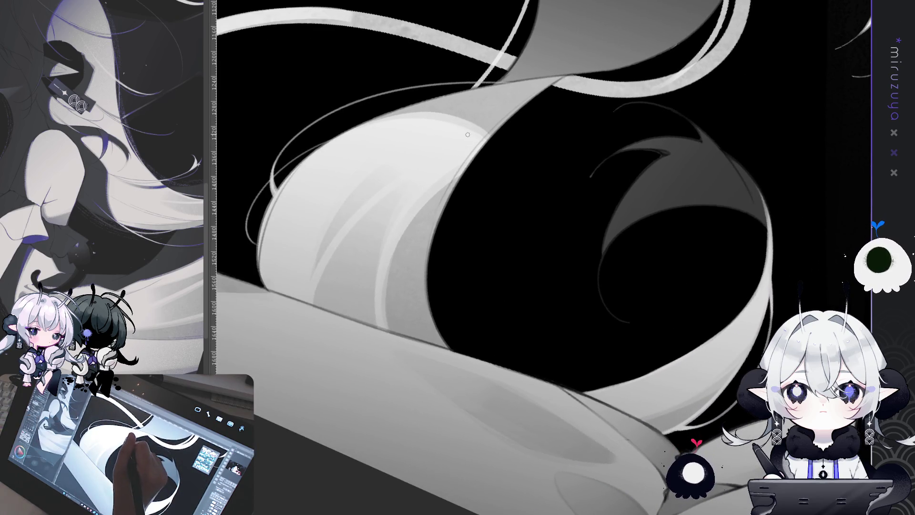
pyautogui.moveTo(445, 177)
pyautogui.mouseDown()
pyautogui.moveTo(452, 246)
pyautogui.moveTo(512, 291)
pyautogui.mouseUp()
pyautogui.hotkey('ctrl', 'z')
pyautogui.moveTo(425, 195); pyautogui.dragTo(481, 318)
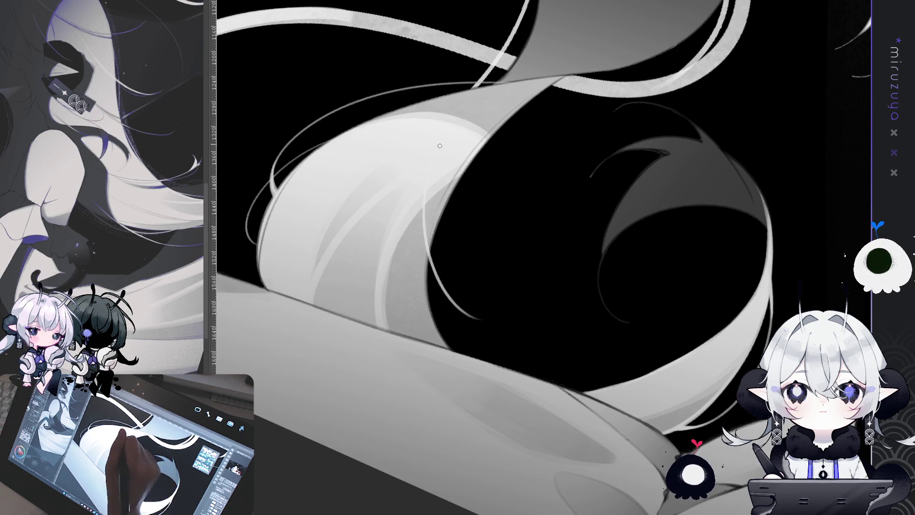
pyautogui.hotkey('ctrl', 'z')
pyautogui.moveTo(426, 200)
pyautogui.mouseDown()
pyautogui.moveTo(445, 278)
pyautogui.moveTo(508, 323)
pyautogui.mouseUp()
pyautogui.moveTo(452, 299); pyautogui.dragTo(529, 324)
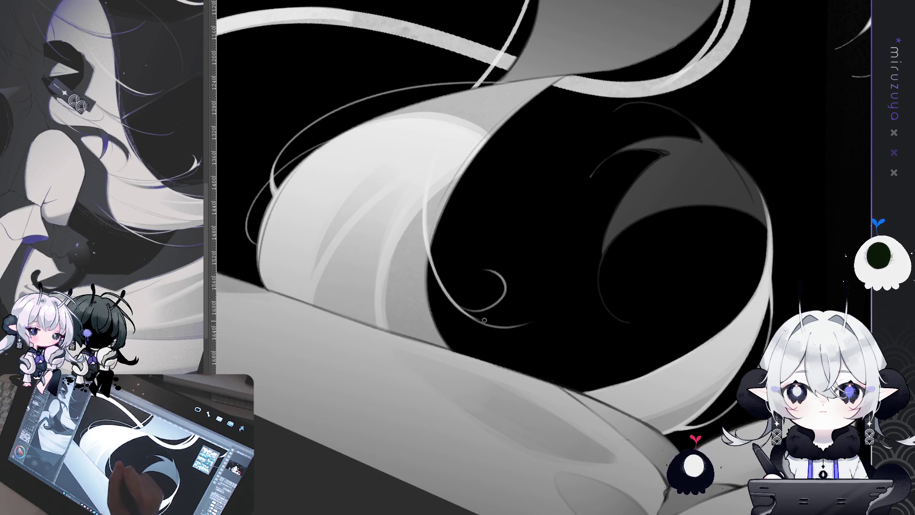
pyautogui.press('-')
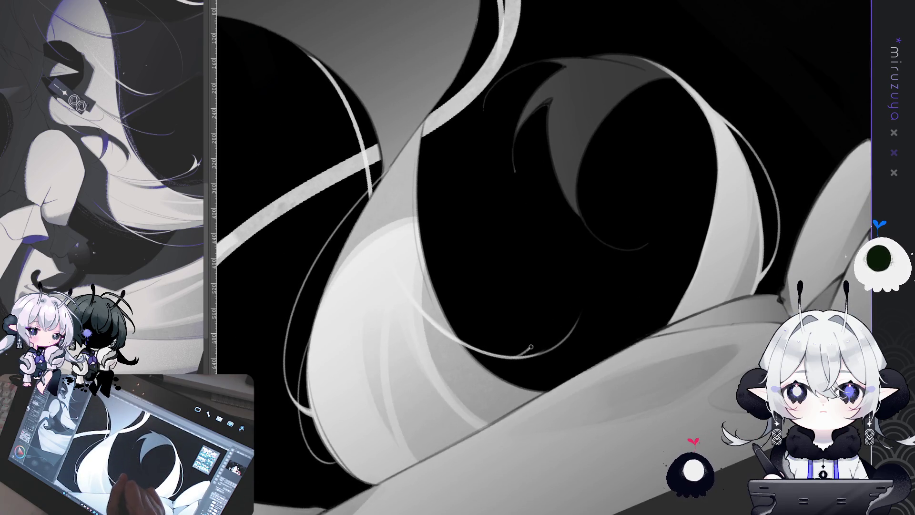
pyautogui.moveTo(511, 357)
pyautogui.mouseDown()
pyautogui.moveTo(546, 329)
pyautogui.moveTo(558, 335)
pyautogui.mouseUp()
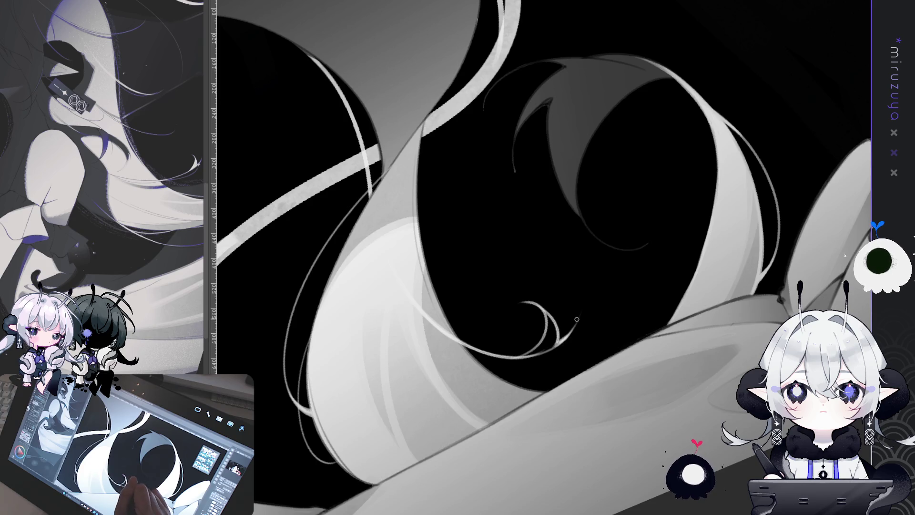
# Fill one hair curl as a solid white crescent and refine its edge
pyautogui.moveTo(564, 337); pyautogui.dragTo(524, 219)
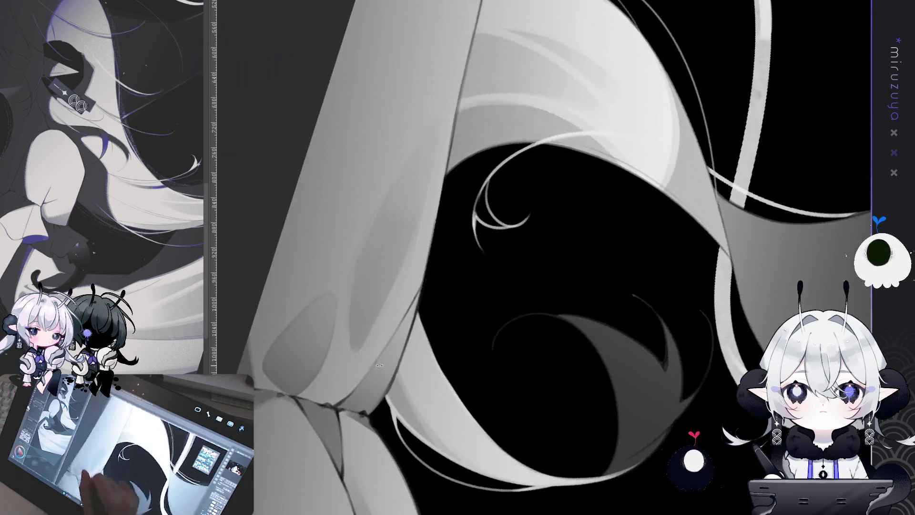
pyautogui.moveTo(494, 184); pyautogui.dragTo(505, 225)
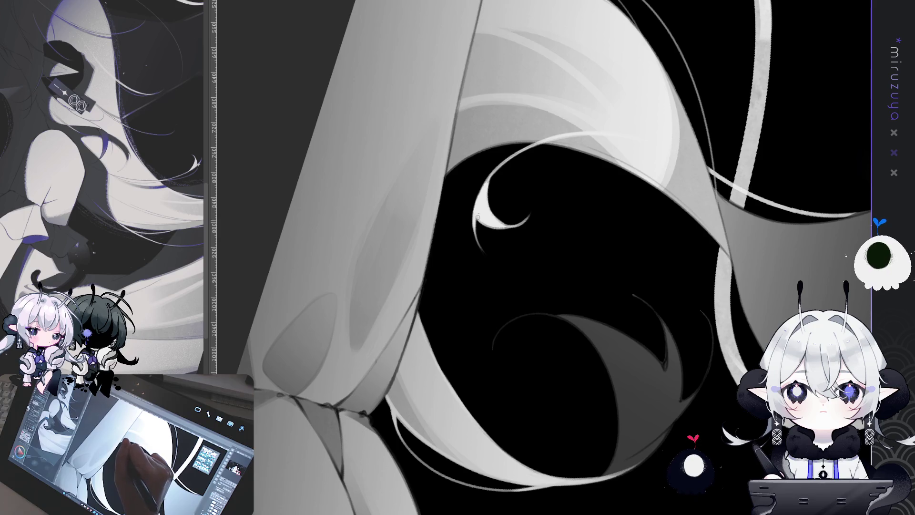
pyautogui.moveTo(477, 215); pyautogui.dragTo(463, 211)
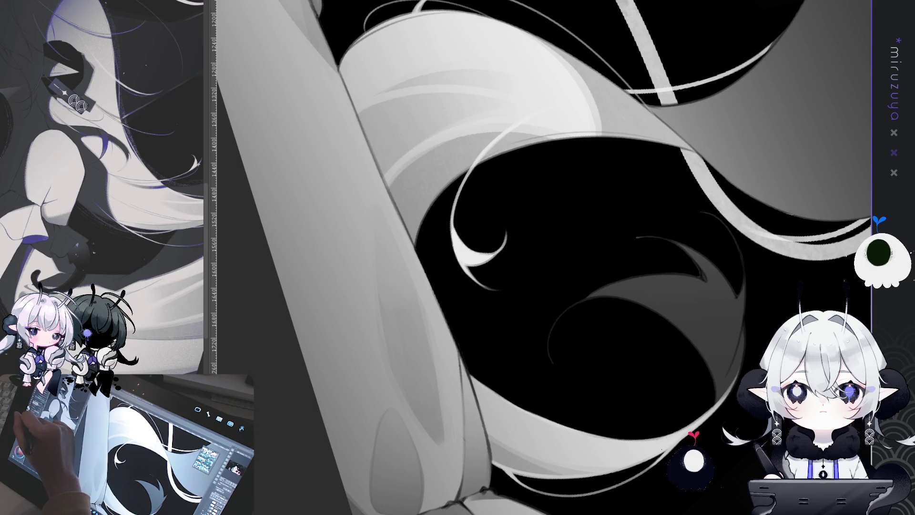
pyautogui.moveTo(465, 236)
pyautogui.mouseDown()
pyautogui.moveTo(450, 191)
pyautogui.moveTo(460, 272)
pyautogui.moveTo(603, 232)
pyautogui.mouseUp()
pyautogui.hotkey('ctrl', '-')
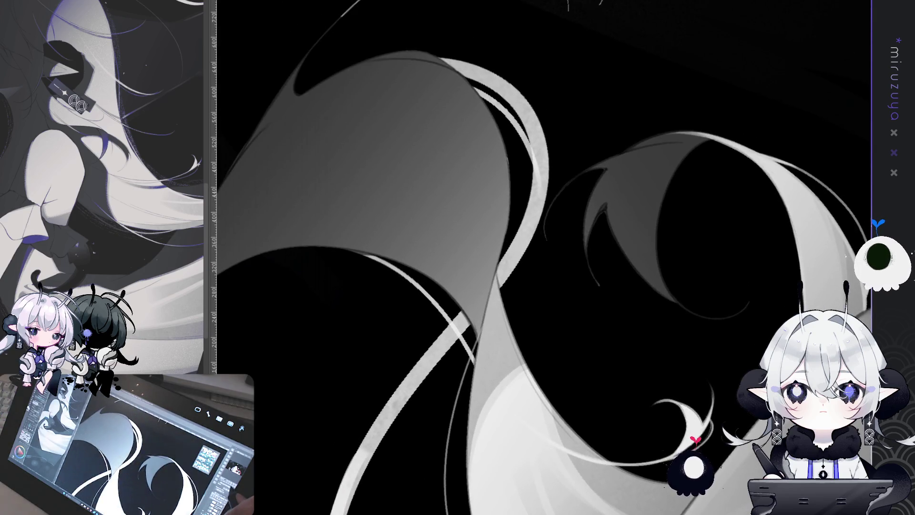
pyautogui.hotkey('ctrl', '-')
pyautogui.hotkey('ctrl', '-')
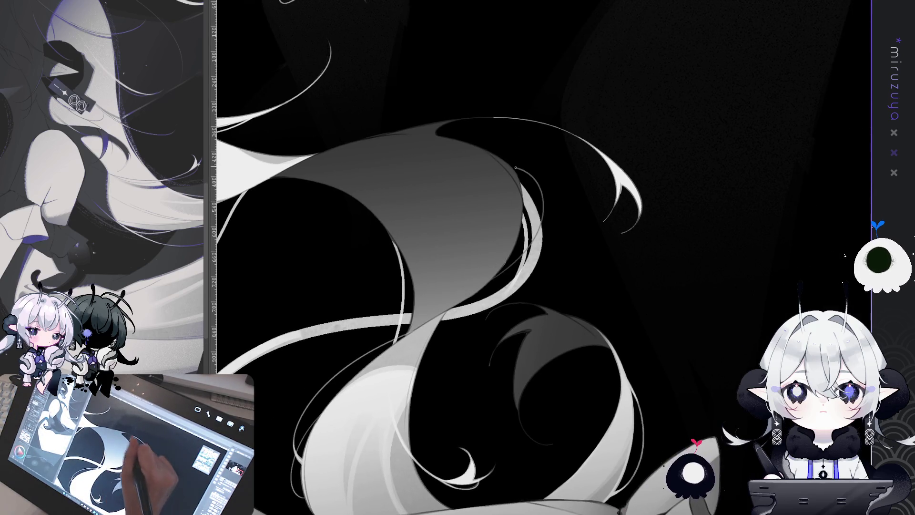
# Draw a thin strand arcing down-left across the hair, retrying it twice after undos
pyautogui.moveTo(550, 180)
pyautogui.mouseDown()
pyautogui.moveTo(704, 259)
pyautogui.moveTo(694, 294)
pyautogui.moveTo(668, 267)
pyautogui.moveTo(730, 200)
pyautogui.mouseUp()
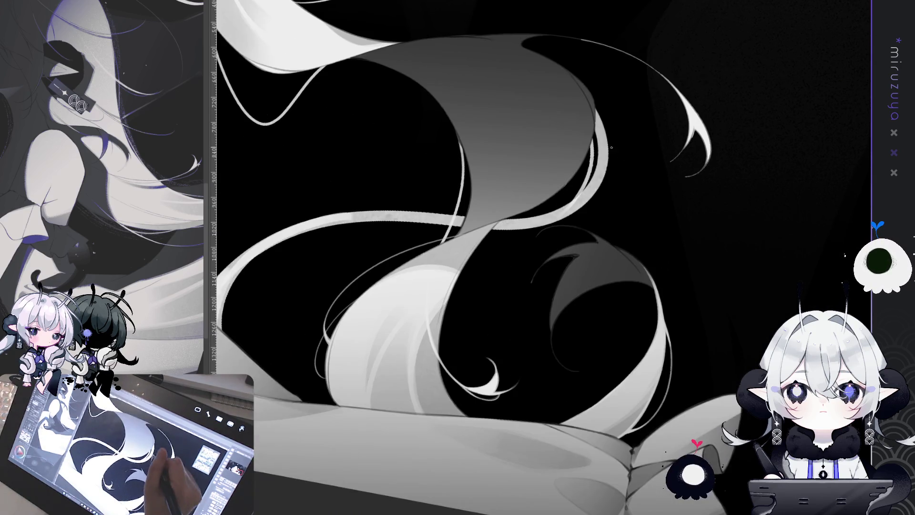
pyautogui.moveTo(599, 228)
pyautogui.mouseDown()
pyautogui.moveTo(637, 181)
pyautogui.moveTo(416, 231)
pyautogui.mouseUp()
pyautogui.hotkey('ctrl', 'z')
pyautogui.moveTo(634, 185); pyautogui.dragTo(422, 259)
pyautogui.hotkey('ctrl', 'z')
pyautogui.moveTo(629, 184); pyautogui.dragTo(420, 274)
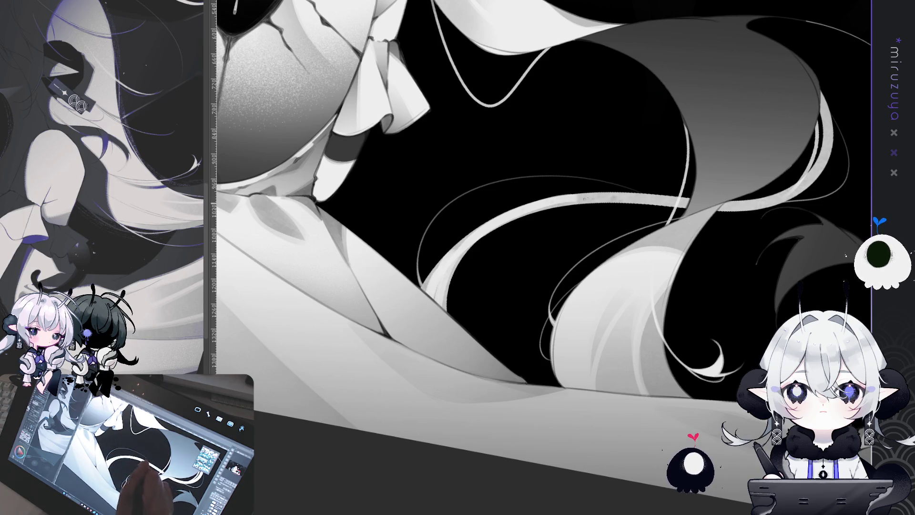
# Draw a thin curved stray strand across the dark area beside the collar, retrying until it fits
pyautogui.moveTo(536, 221); pyautogui.dragTo(534, 340)
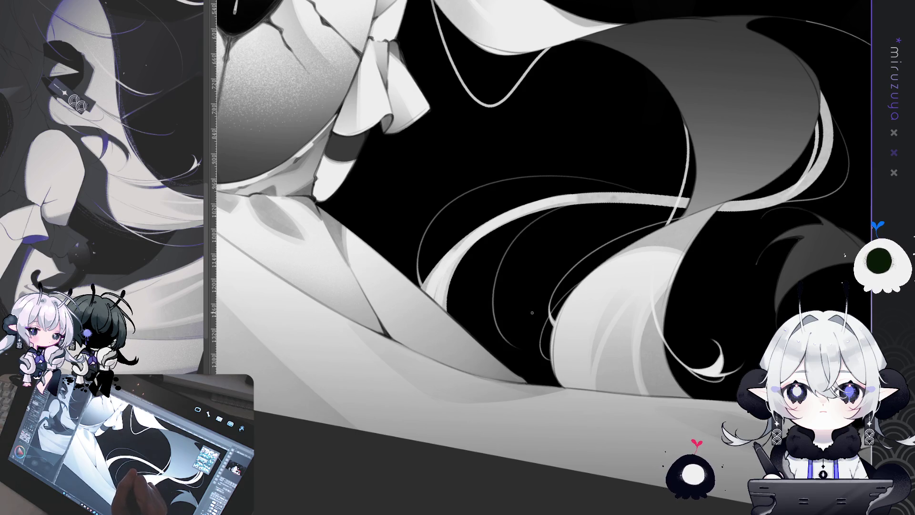
pyautogui.moveTo(598, 280); pyautogui.dragTo(547, 418)
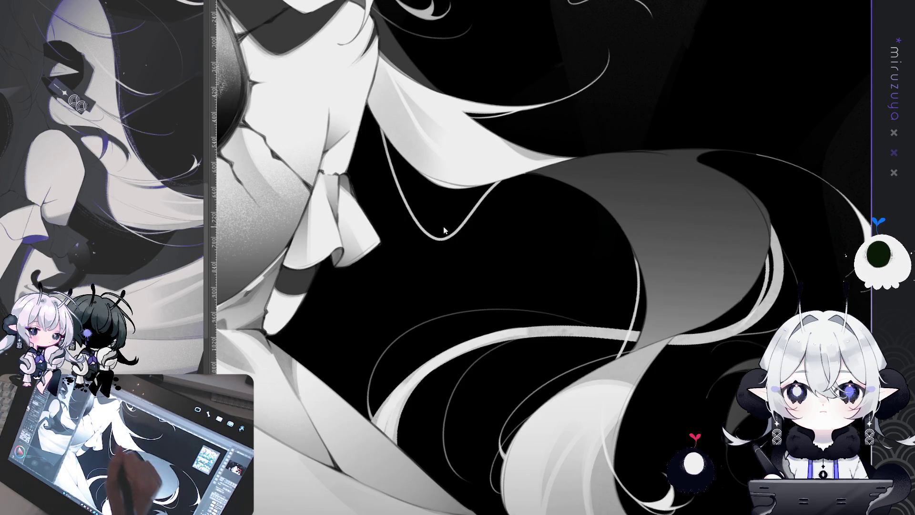
pyautogui.moveTo(541, 153); pyautogui.dragTo(665, 128)
pyautogui.hotkey('ctrl', 'z')
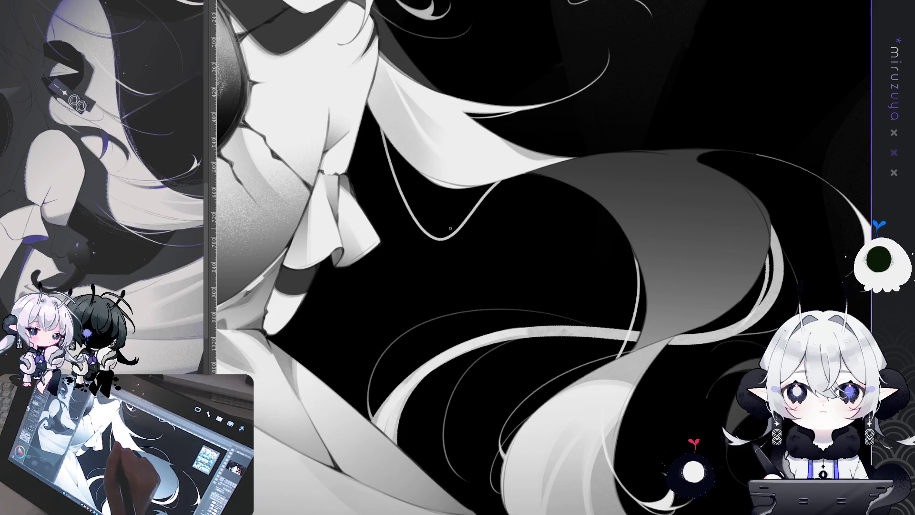
pyautogui.moveTo(576, 139); pyautogui.dragTo(669, 125)
pyautogui.hotkey('ctrl', 'z')
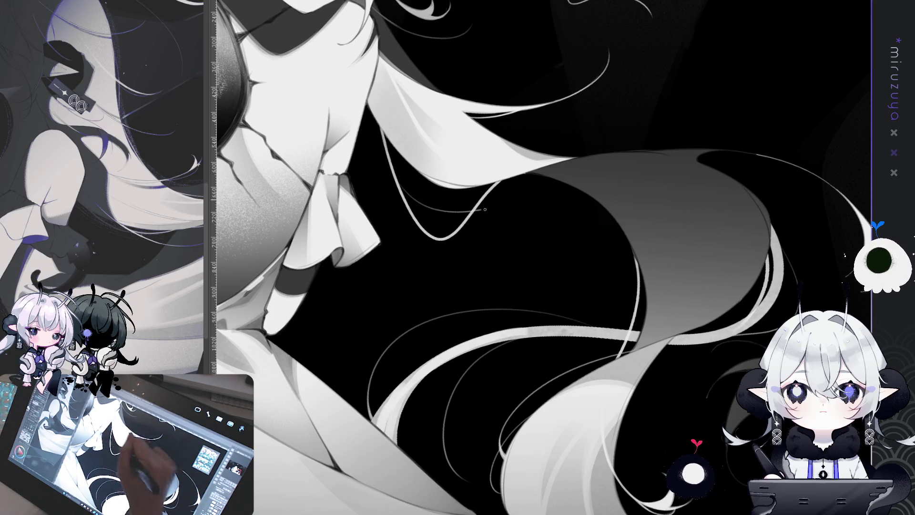
pyautogui.moveTo(557, 155); pyautogui.dragTo(710, 142)
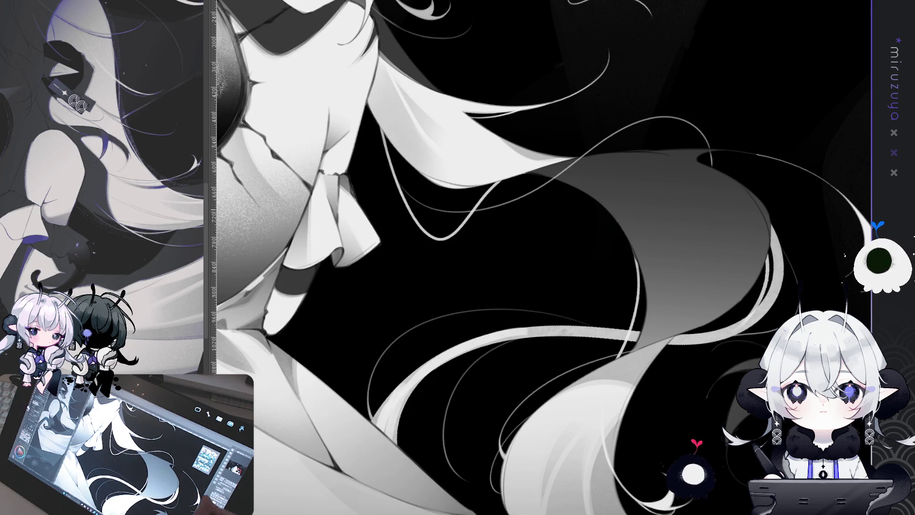
pyautogui.scroll(-5, 544, 257)
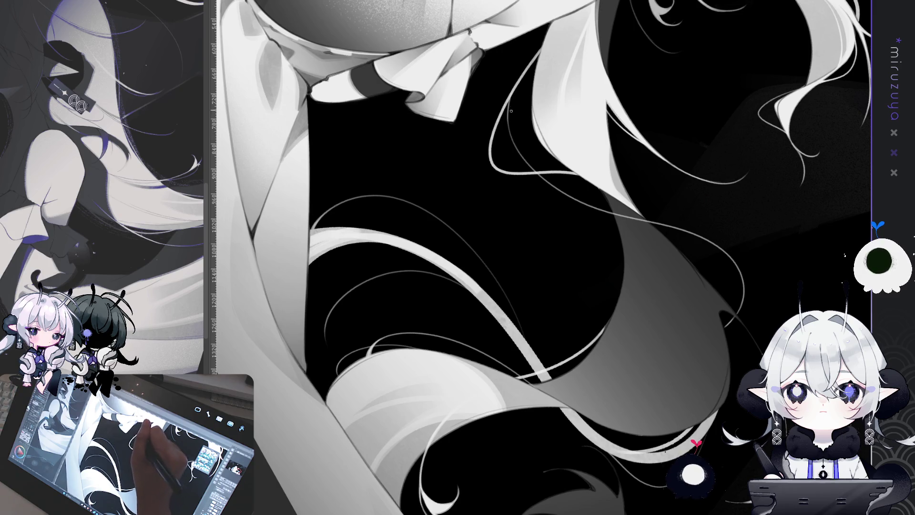
# Swap the long strand at the hair's outer edge for a shorter curved strand
pyautogui.scroll(5, 486, 304)
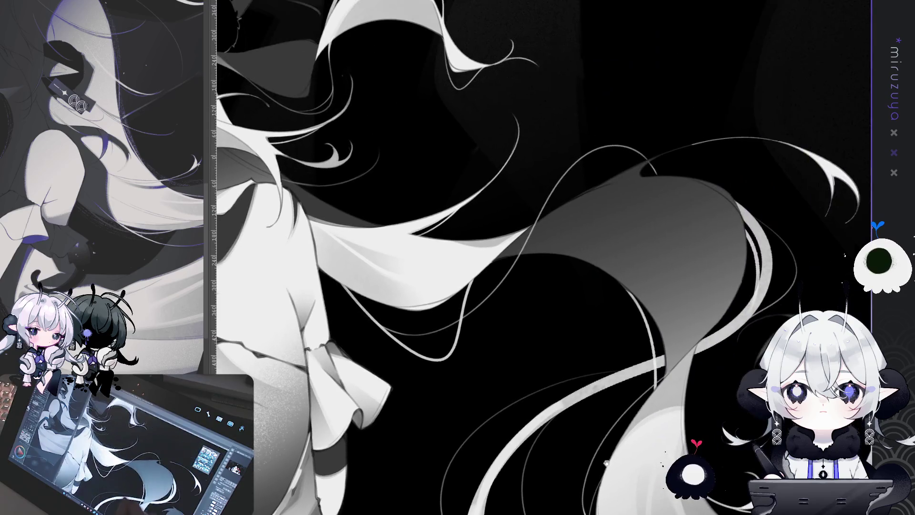
pyautogui.moveTo(606, 462); pyautogui.dragTo(534, 150)
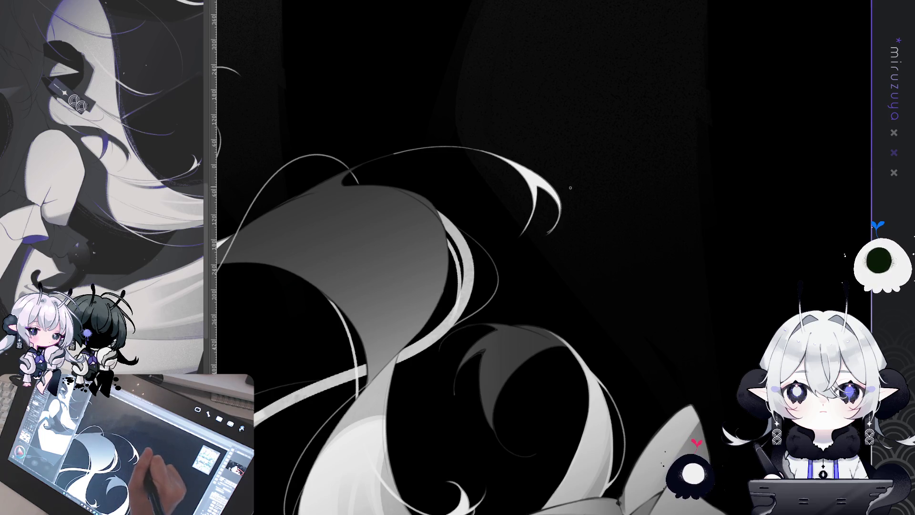
pyautogui.scroll(-10, 619, 181)
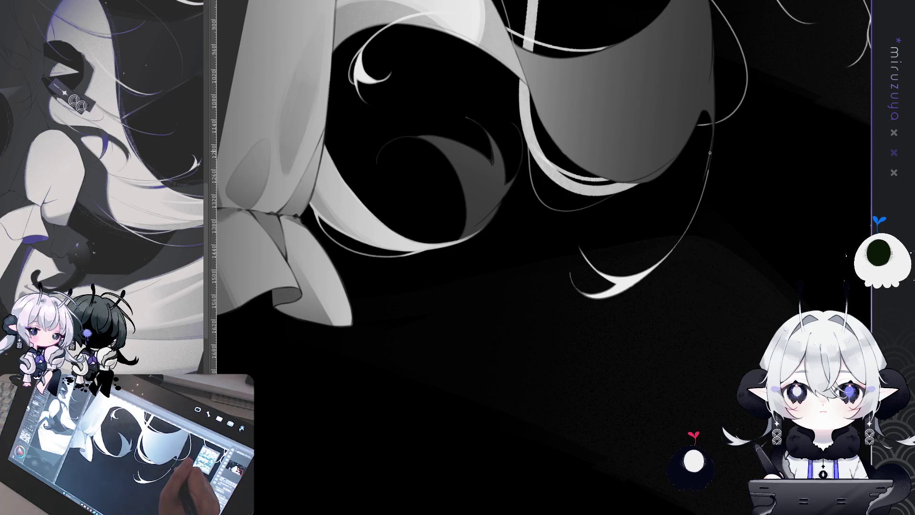
pyautogui.moveTo(635, 283); pyautogui.dragTo(586, 137)
pyautogui.moveTo(510, 74); pyautogui.dragTo(616, 187)
pyautogui.hotkey('ctrl', 'z')
pyautogui.moveTo(574, 131); pyautogui.dragTo(594, 231)
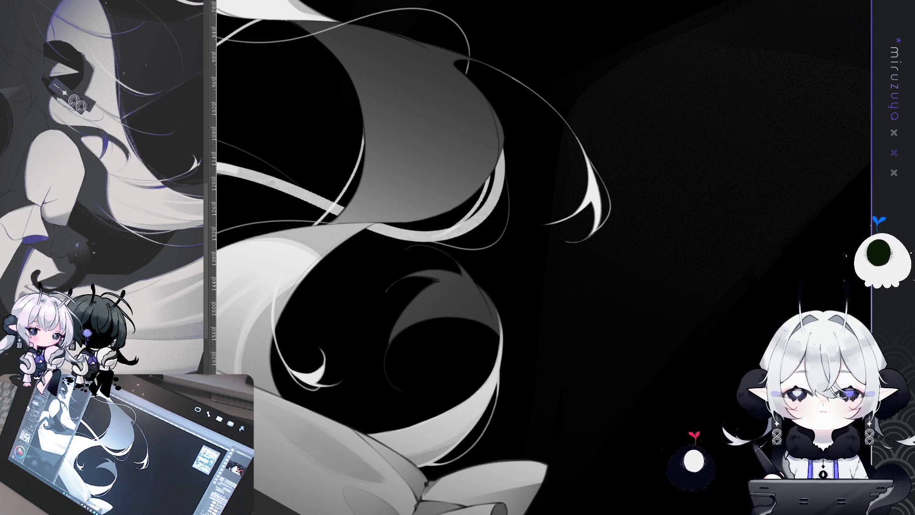
# Pan back up the hair to bring the eye area into view
pyautogui.moveTo(509, 114); pyautogui.dragTo(568, 184)
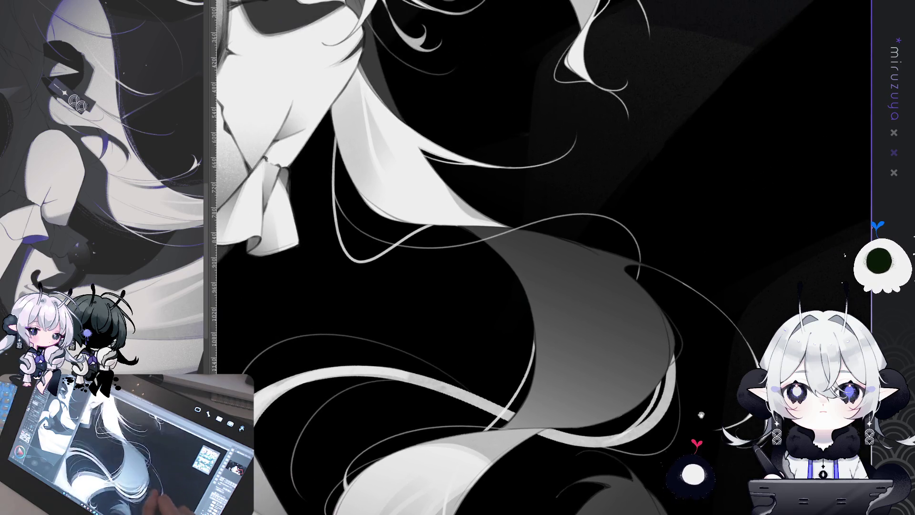
pyautogui.moveTo(578, 212); pyautogui.dragTo(689, 343)
pyautogui.moveTo(431, 190)
pyautogui.mouseDown()
pyautogui.moveTo(507, 382)
pyautogui.moveTo(649, 420)
pyautogui.moveTo(745, 335)
pyautogui.moveTo(522, 137)
pyautogui.mouseUp()
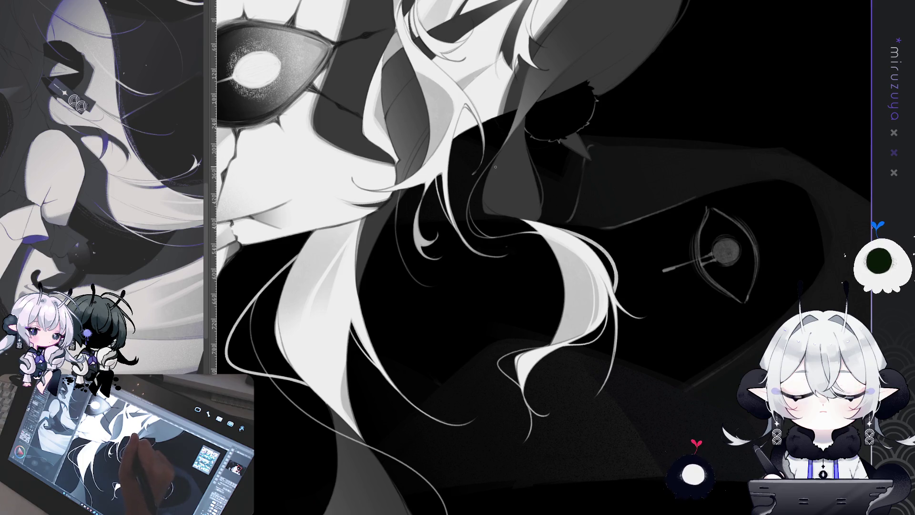
# Draw a faint dark stroke on the hair, then check the lower hair strands
pyautogui.hotkey('ctrl', 'r')
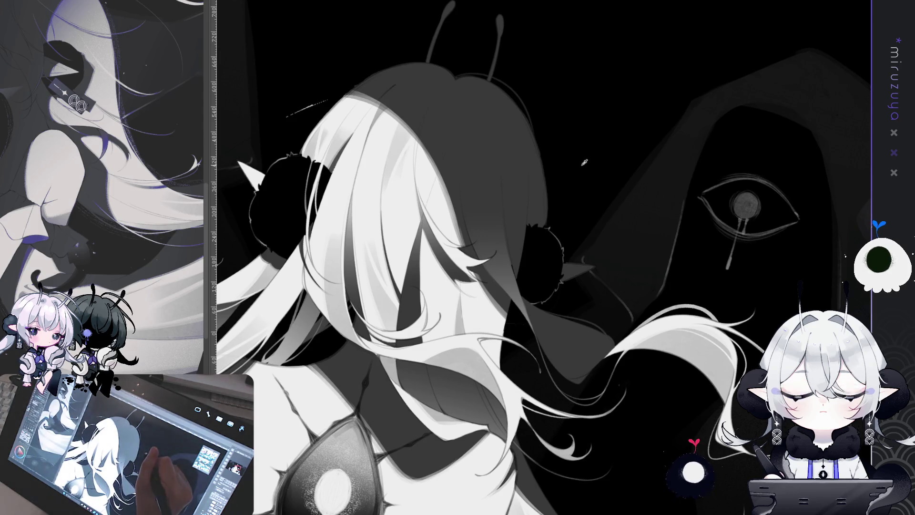
pyautogui.moveTo(495, 141); pyautogui.dragTo(499, 181)
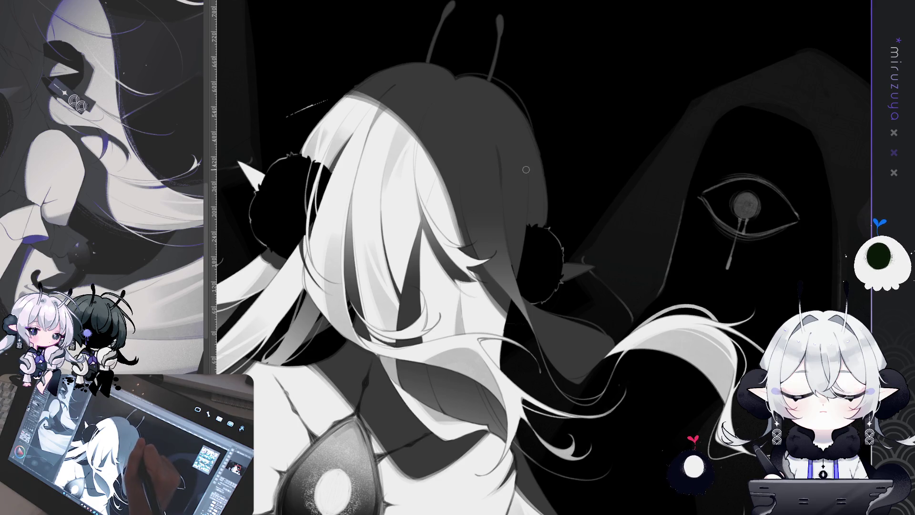
pyautogui.moveTo(525, 206); pyautogui.dragTo(395, 150)
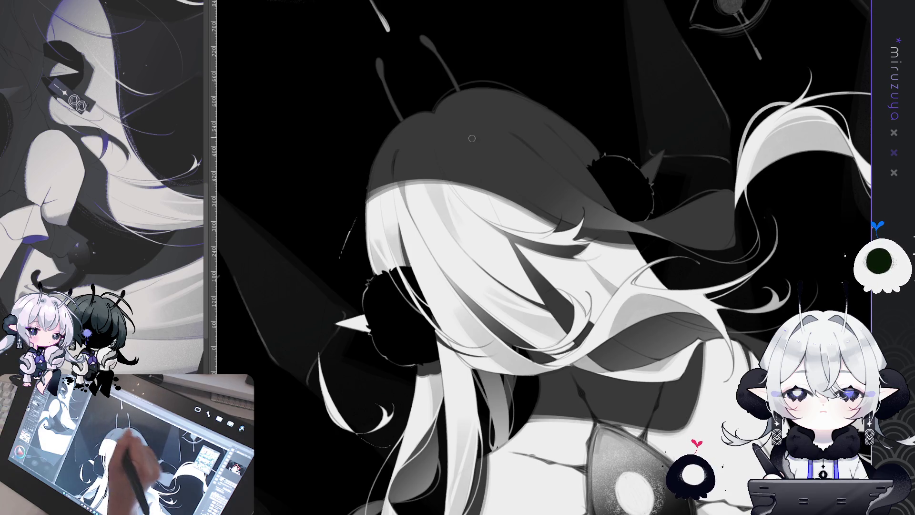
pyautogui.moveTo(645, 141); pyautogui.dragTo(521, 101)
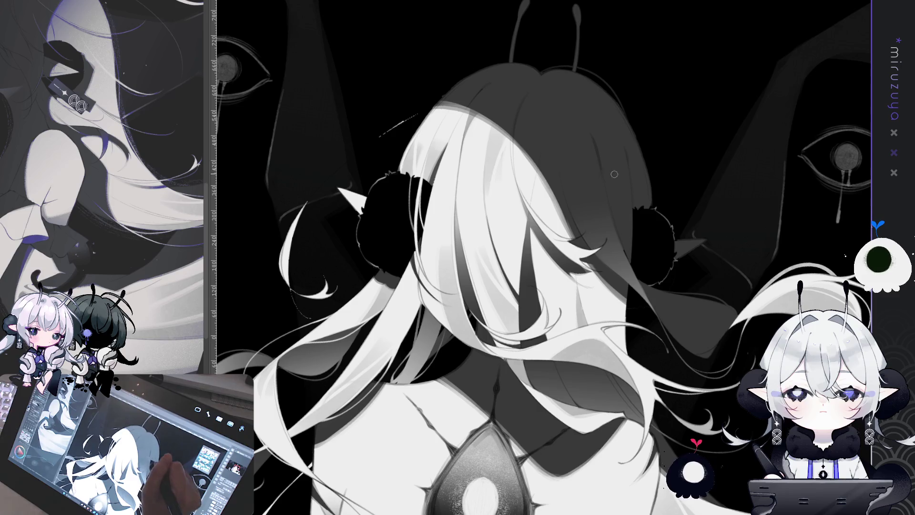
pyautogui.moveTo(650, 283); pyautogui.dragTo(758, 212)
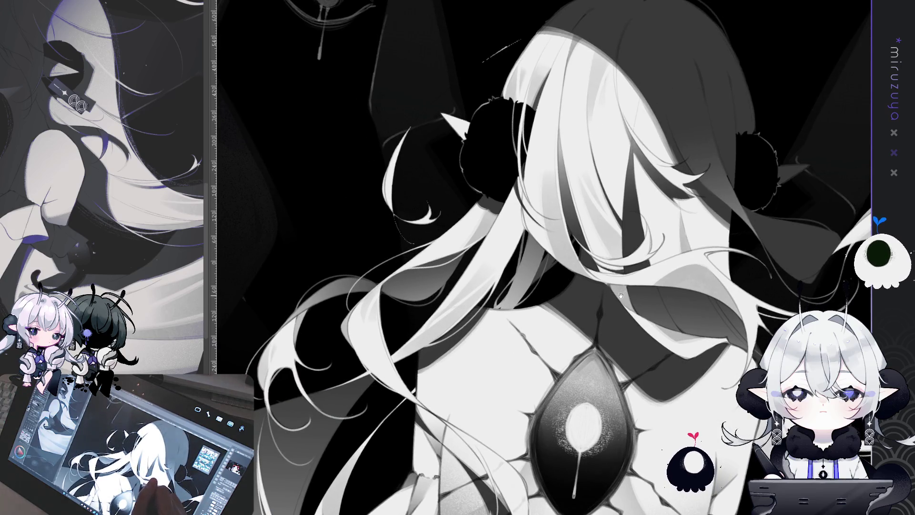
pyautogui.moveTo(615, 294); pyautogui.dragTo(721, 186)
pyautogui.moveTo(608, 328)
pyautogui.mouseDown()
pyautogui.moveTo(667, 236)
pyautogui.moveTo(603, 284)
pyautogui.mouseUp()
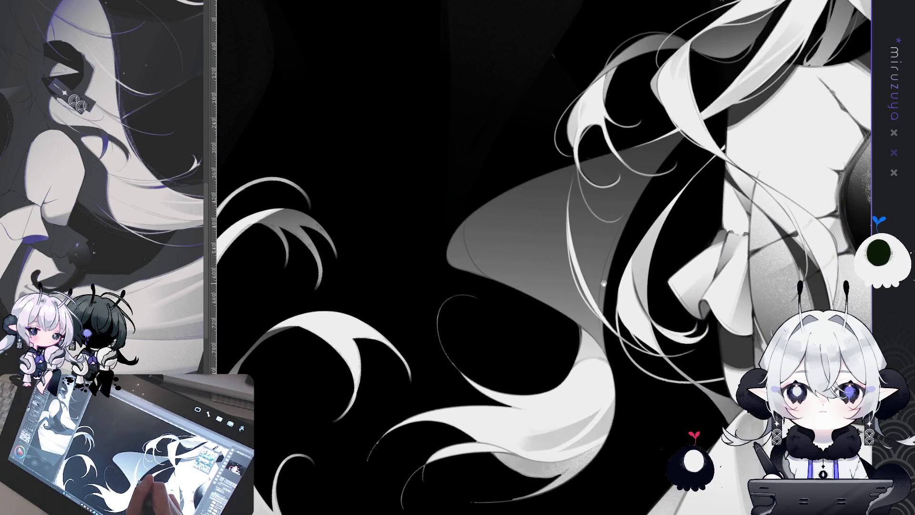
# Zoom in on the cracked eye ornament on the figure's back
pyautogui.scroll(5, 634, 263)
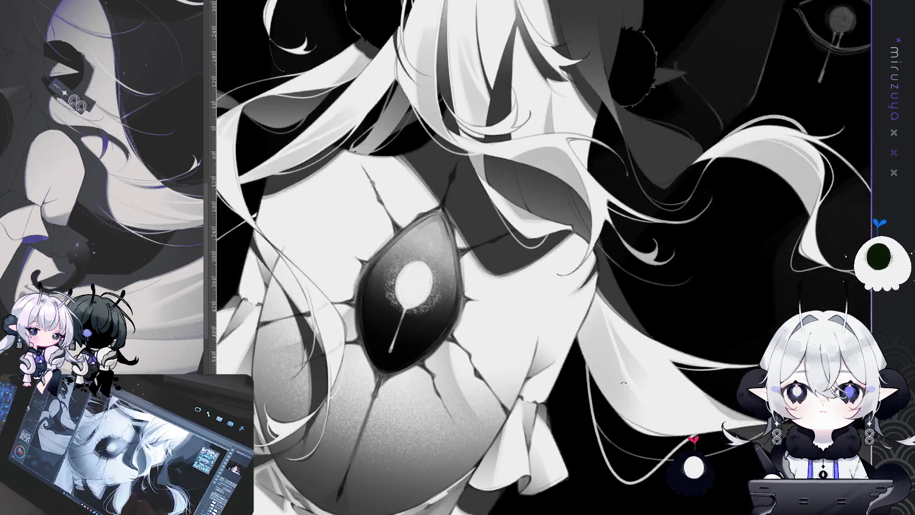
# Pan and rotate past the ornament and side hair, then level the view on the figure and hooded eye
pyautogui.moveTo(566, 224); pyautogui.dragTo(466, 193)
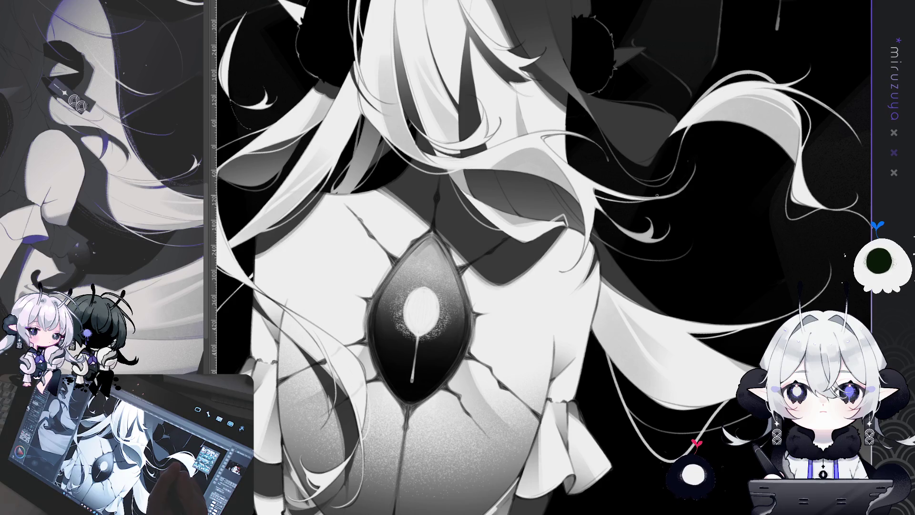
pyautogui.moveTo(607, 317)
pyautogui.mouseDown()
pyautogui.moveTo(622, 303)
pyautogui.moveTo(493, 173)
pyautogui.mouseUp()
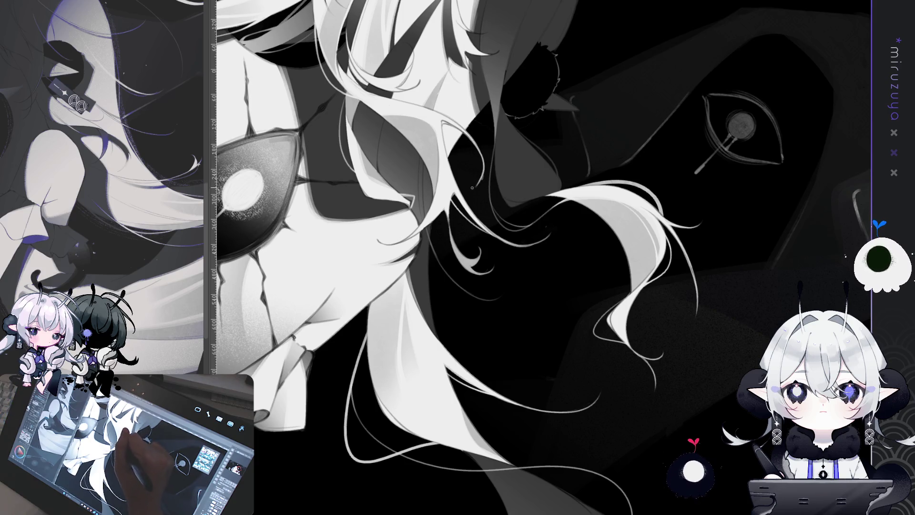
pyautogui.moveTo(480, 161)
pyautogui.mouseDown()
pyautogui.moveTo(438, 391)
pyautogui.moveTo(574, 458)
pyautogui.moveTo(534, 168)
pyautogui.mouseUp()
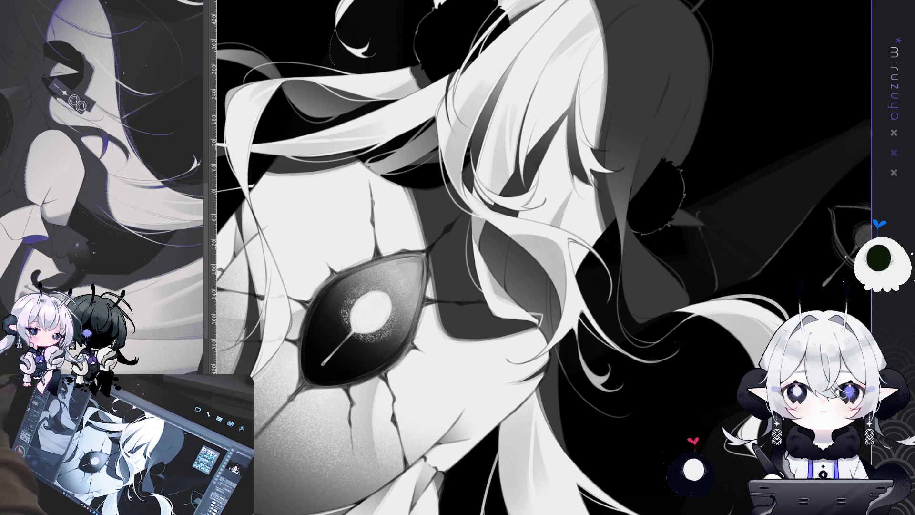
pyautogui.moveTo(750, 399); pyautogui.dragTo(603, 447)
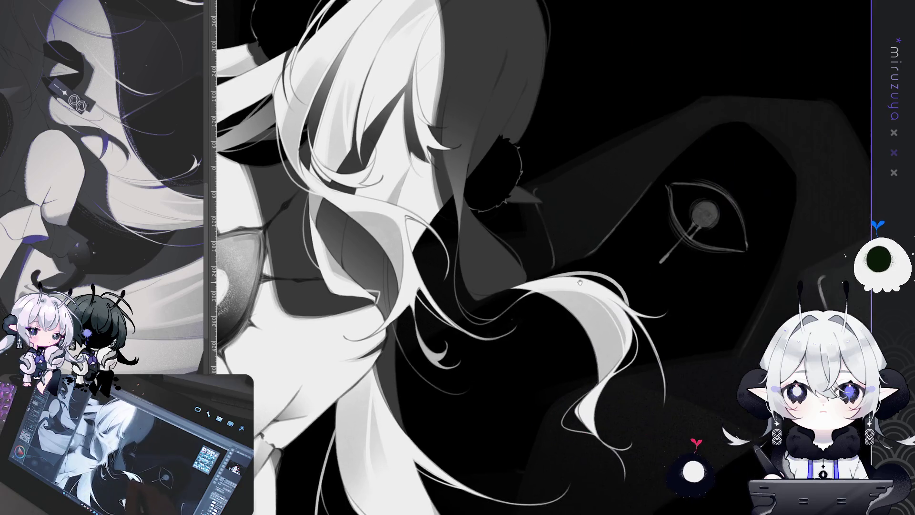
pyautogui.press('^')
pyautogui.press('^')
pyautogui.press('^')
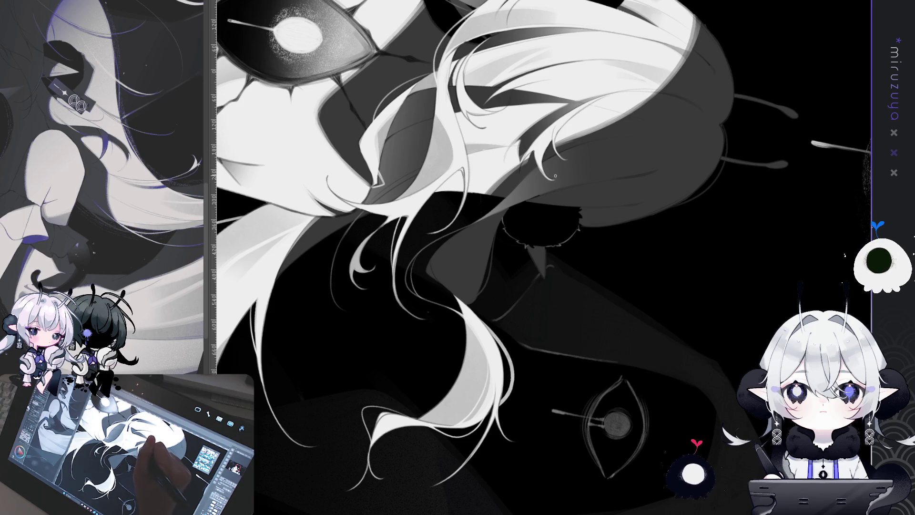
pyautogui.hotkey('ctrl', '@')
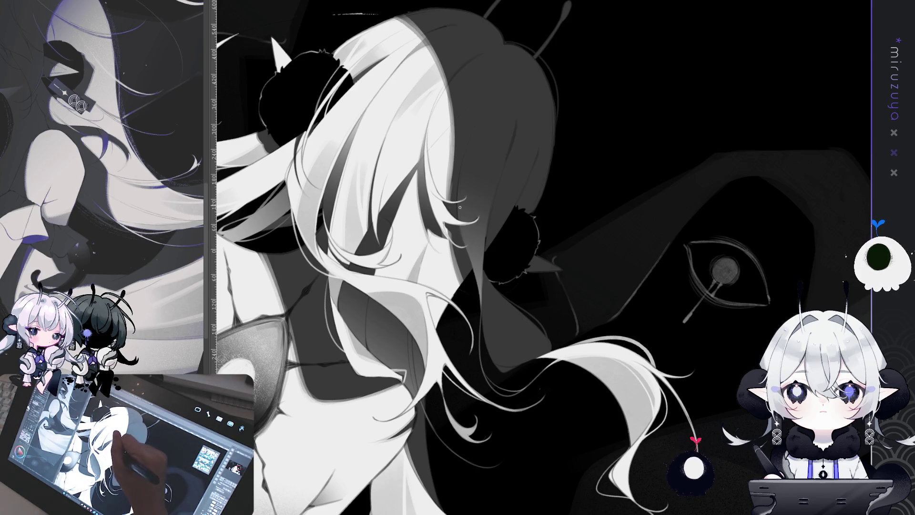
pyautogui.moveTo(431, 365); pyautogui.dragTo(547, 259)
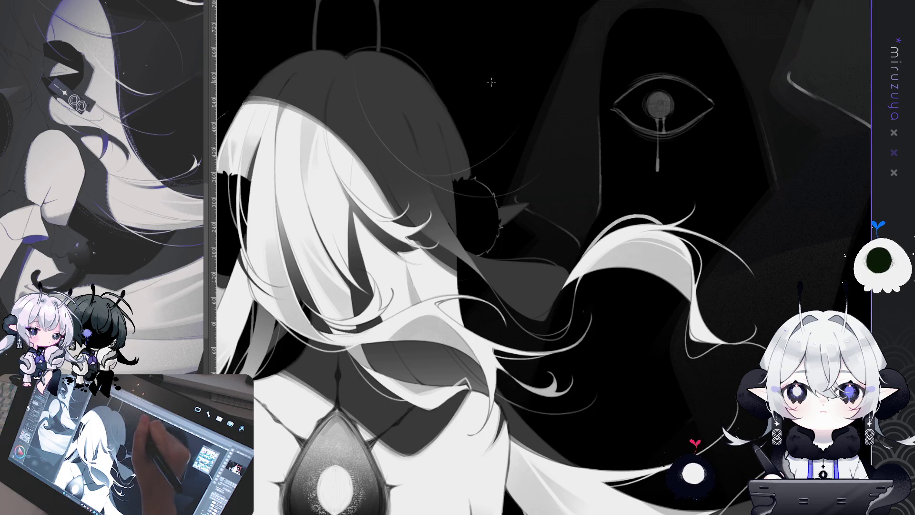
# Mirror the view to check composition, then redraw the thin arc strand over the head's top-right
pyautogui.press('h')
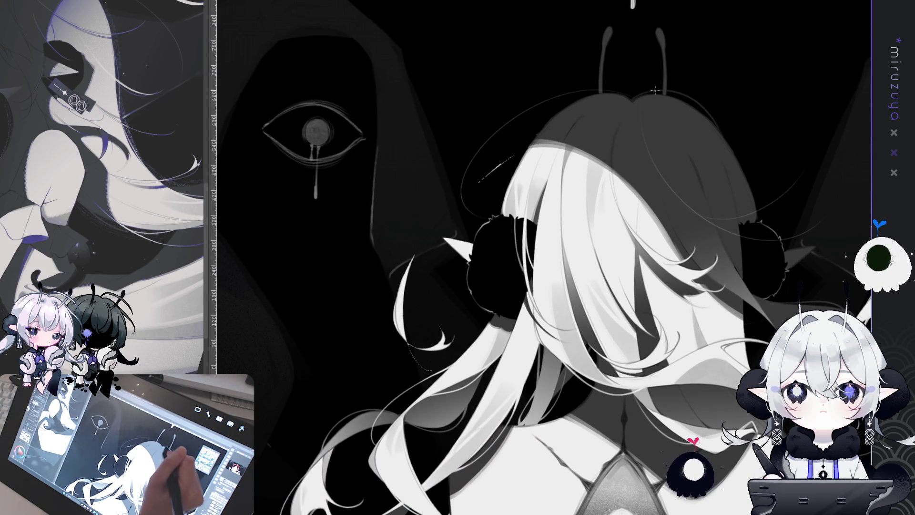
pyautogui.press('h')
pyautogui.hotkey('ctrl', 'z')
pyautogui.moveTo(453, 129); pyautogui.dragTo(553, 157)
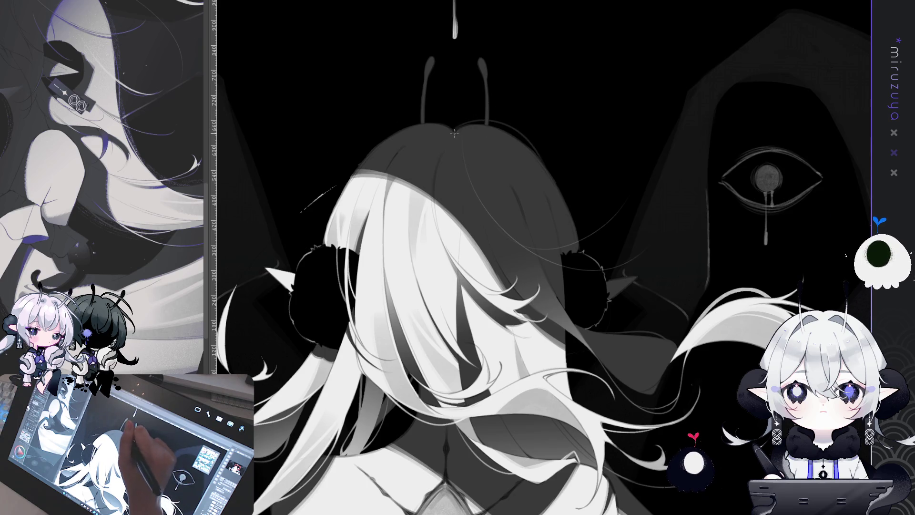
# Draw a thin curved strand trailing down from the hair's edge
pyautogui.moveTo(585, 184)
pyautogui.mouseDown()
pyautogui.moveTo(540, 325)
pyautogui.moveTo(535, 297)
pyautogui.mouseUp()
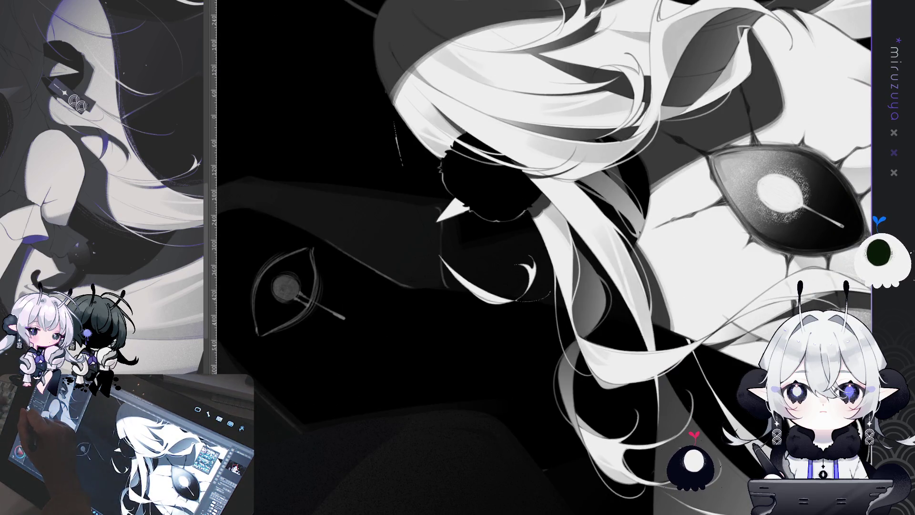
pyautogui.moveTo(458, 124); pyautogui.dragTo(425, 91)
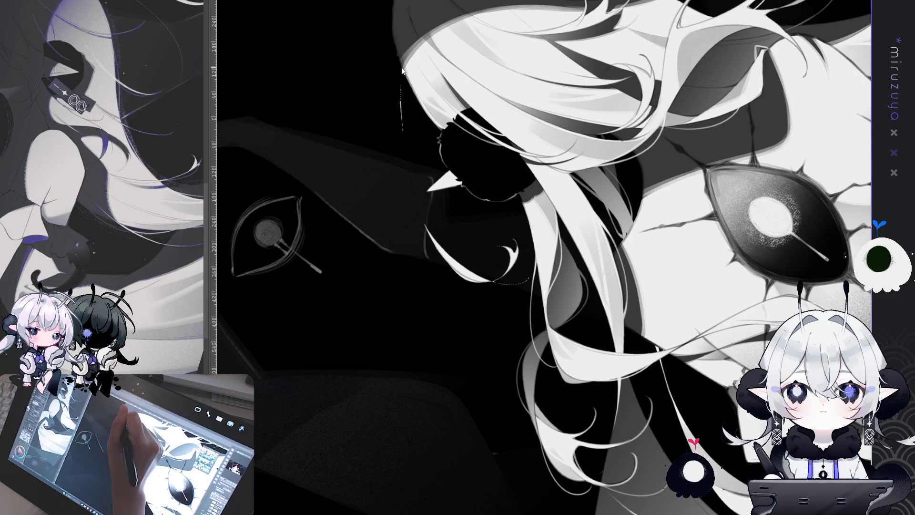
pyautogui.moveTo(406, 132); pyautogui.dragTo(431, 242)
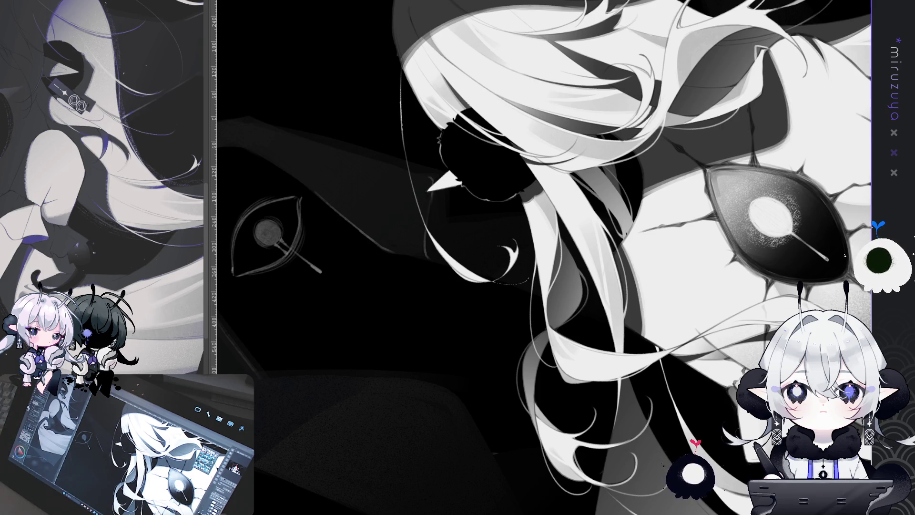
pyautogui.press('-')
pyautogui.press('-')
pyautogui.press('-')
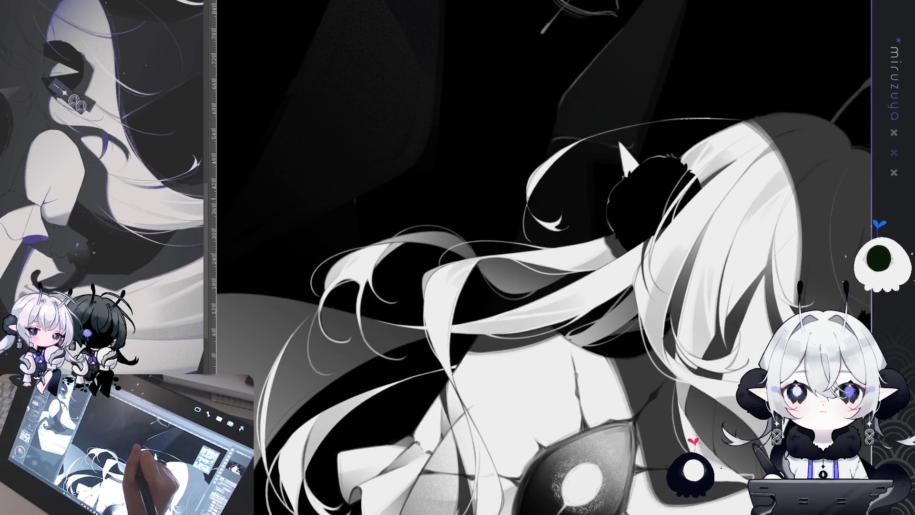
# Turn the canvas upright and draw a fine strand along the grey hair shape's left edge, retrying several times
pyautogui.press('-')
pyautogui.press('-')
pyautogui.press('-')
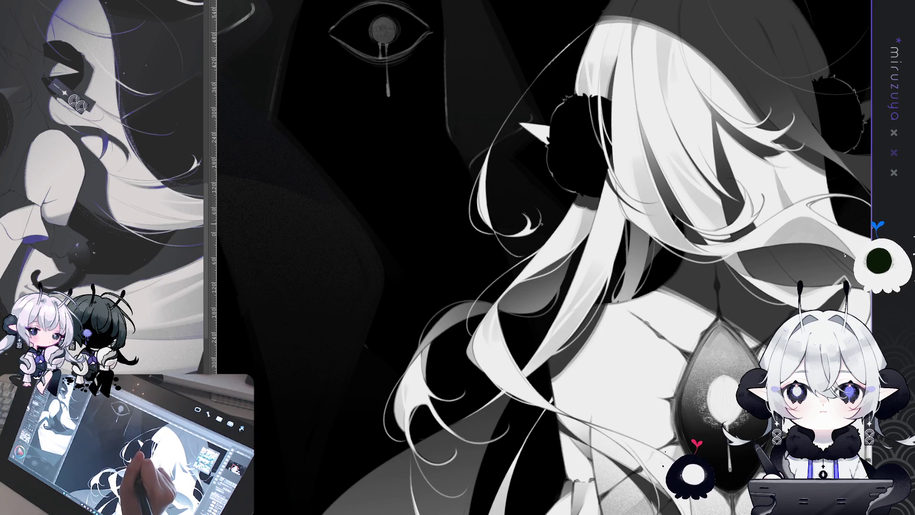
pyautogui.scroll(-10, 521, 318)
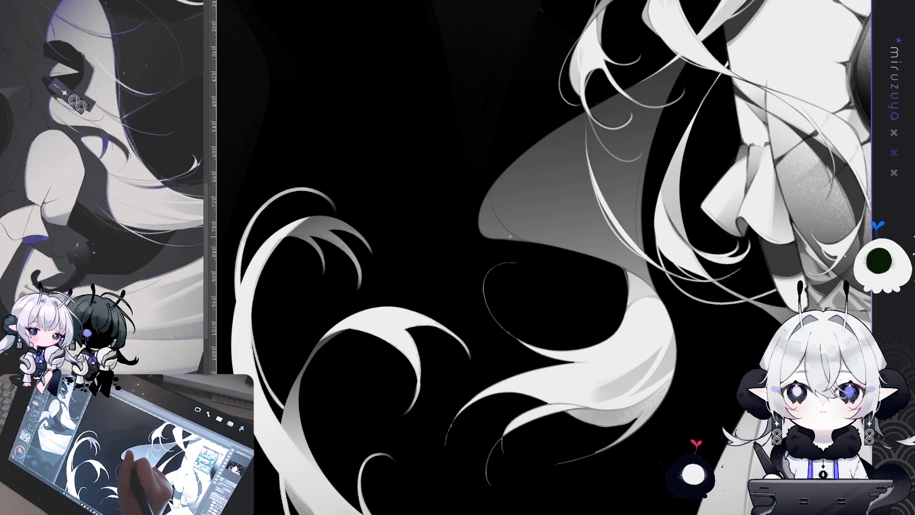
pyautogui.moveTo(450, 218); pyautogui.dragTo(524, 154)
pyautogui.hotkey('ctrl', 'z')
pyautogui.moveTo(456, 244); pyautogui.dragTo(530, 147)
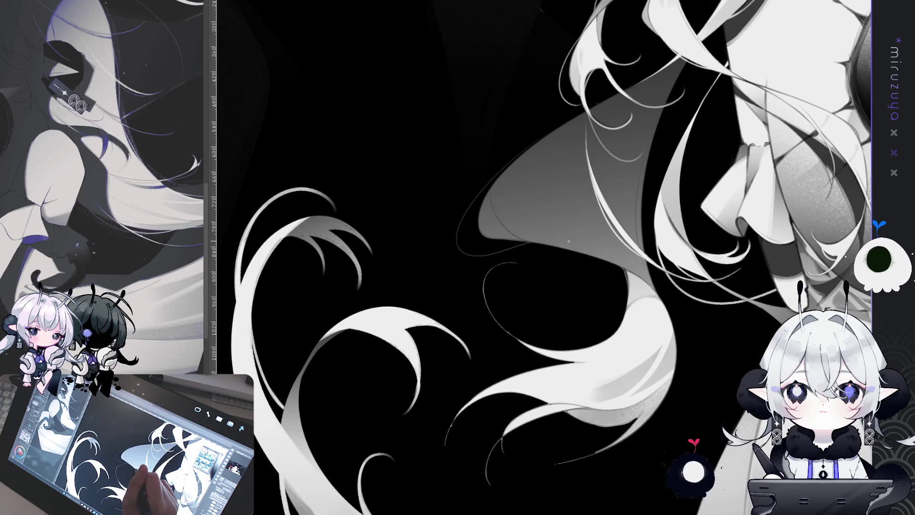
pyautogui.hotkey('ctrl', 'z')
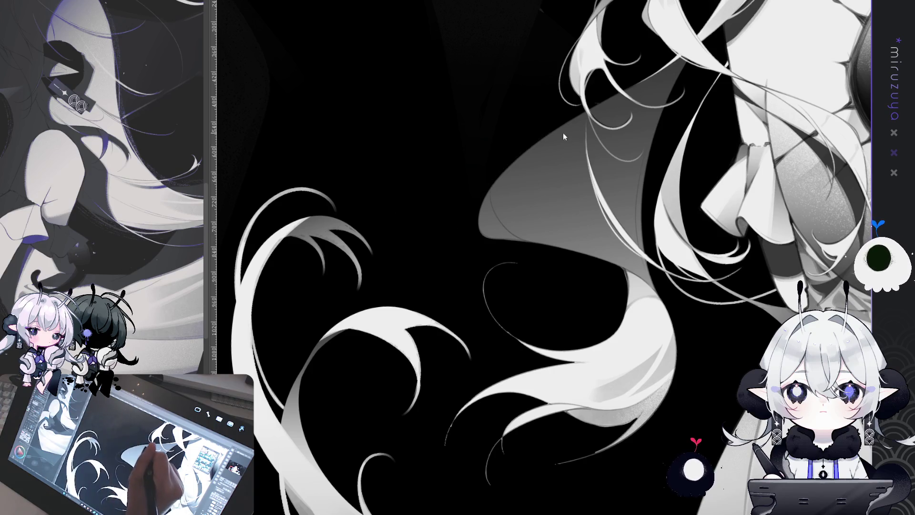
pyautogui.moveTo(458, 240); pyautogui.dragTo(529, 147)
pyautogui.hotkey('ctrl', 'z')
pyautogui.moveTo(548, 132); pyautogui.dragTo(505, 255)
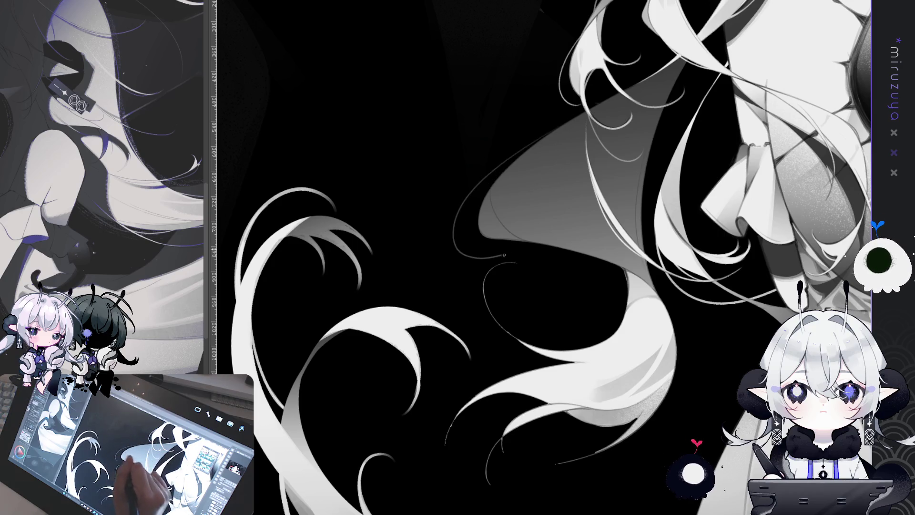
pyautogui.hotkey('ctrl', 'z')
pyautogui.moveTo(546, 137); pyautogui.dragTo(470, 216)
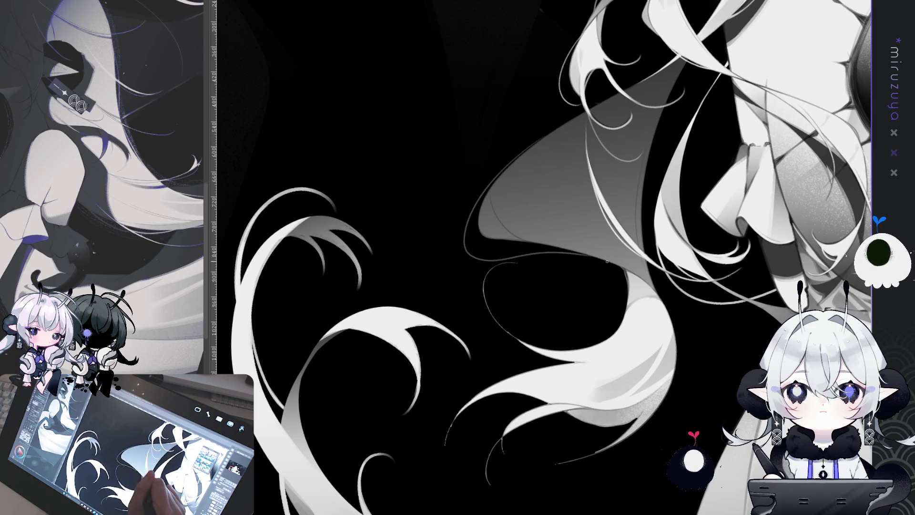
pyautogui.hotkey('ctrl', 'z')
pyautogui.moveTo(536, 143); pyautogui.dragTo(484, 256)
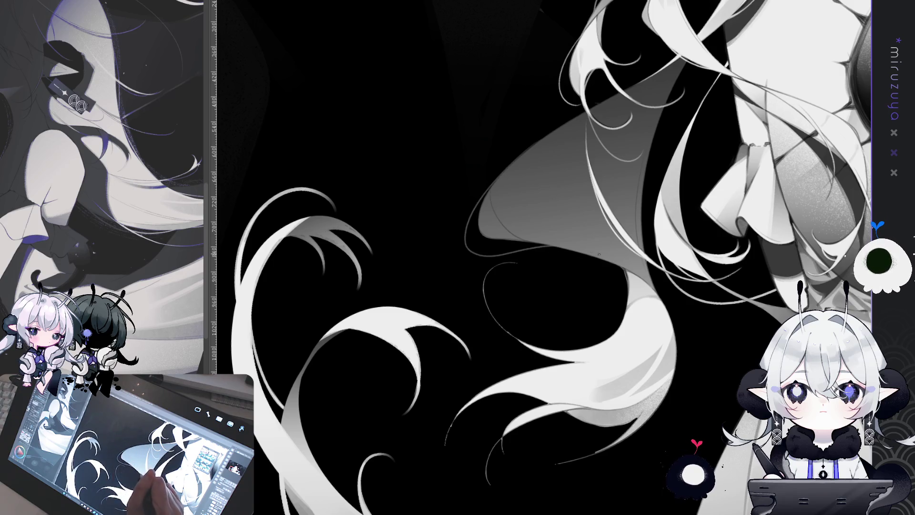
pyautogui.moveTo(593, 246); pyautogui.dragTo(450, 274)
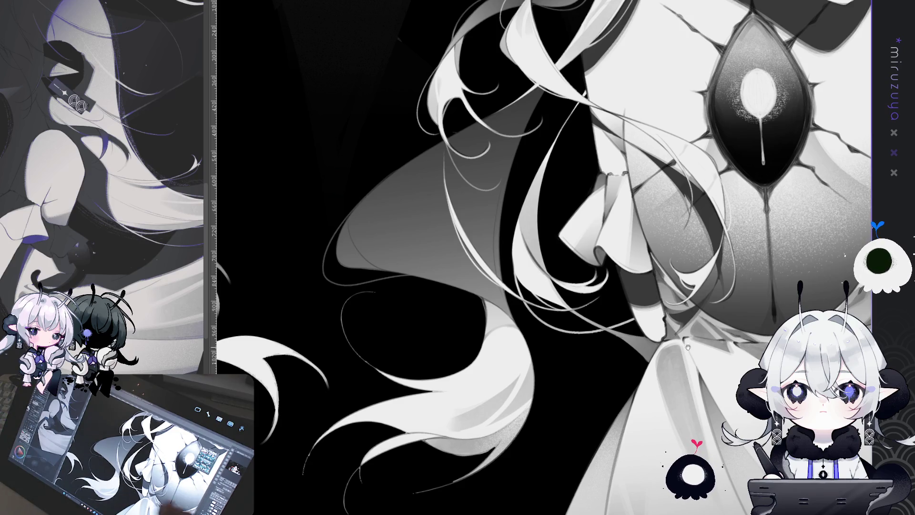
# Draw a thin white strand curving down the lower flowing hair, extending it further down
pyautogui.moveTo(476, 286); pyautogui.dragTo(583, 181)
pyautogui.moveTo(746, 304); pyautogui.dragTo(529, 270)
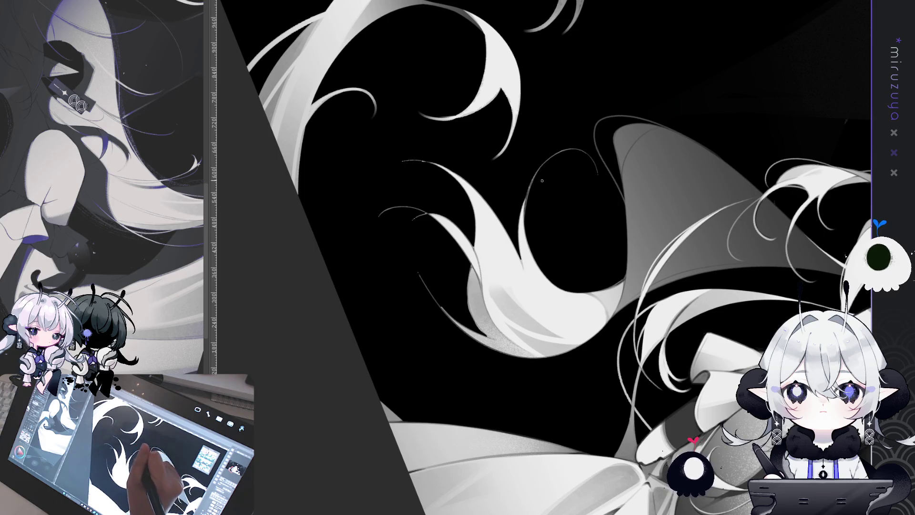
pyautogui.moveTo(524, 224); pyautogui.dragTo(611, 116)
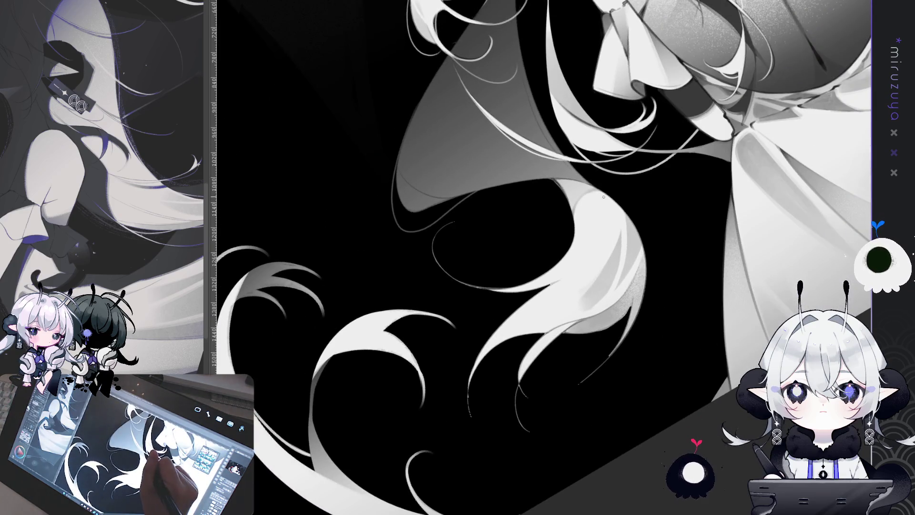
pyautogui.moveTo(604, 196); pyautogui.dragTo(606, 228)
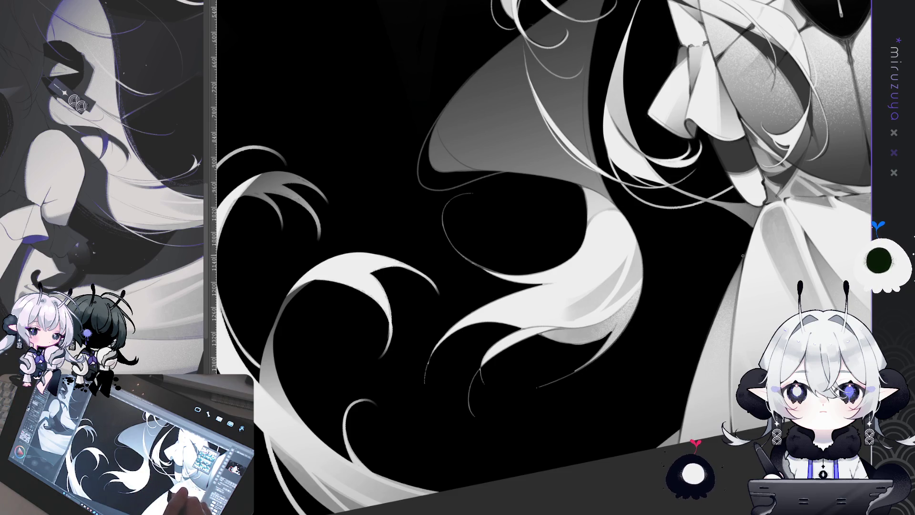
pyautogui.moveTo(742, 256); pyautogui.dragTo(699, 258)
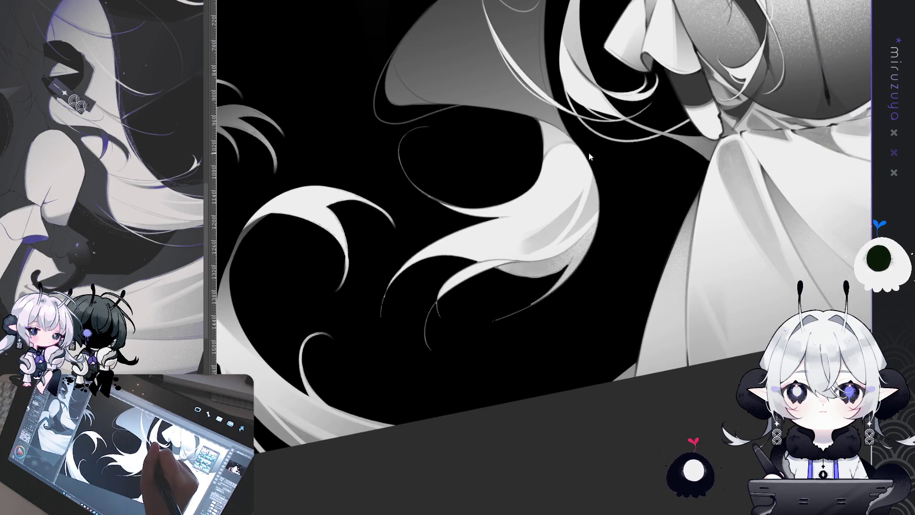
pyautogui.moveTo(591, 166); pyautogui.dragTo(609, 228)
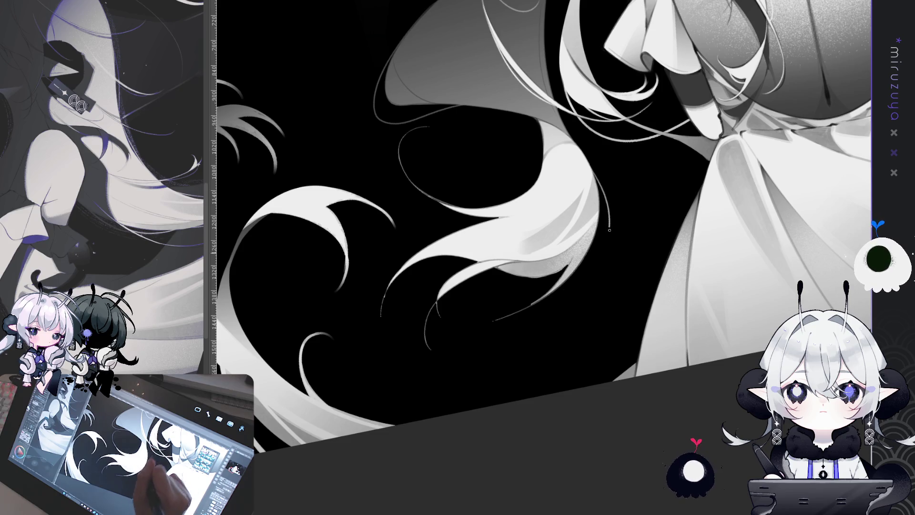
pyautogui.moveTo(593, 165); pyautogui.dragTo(573, 276)
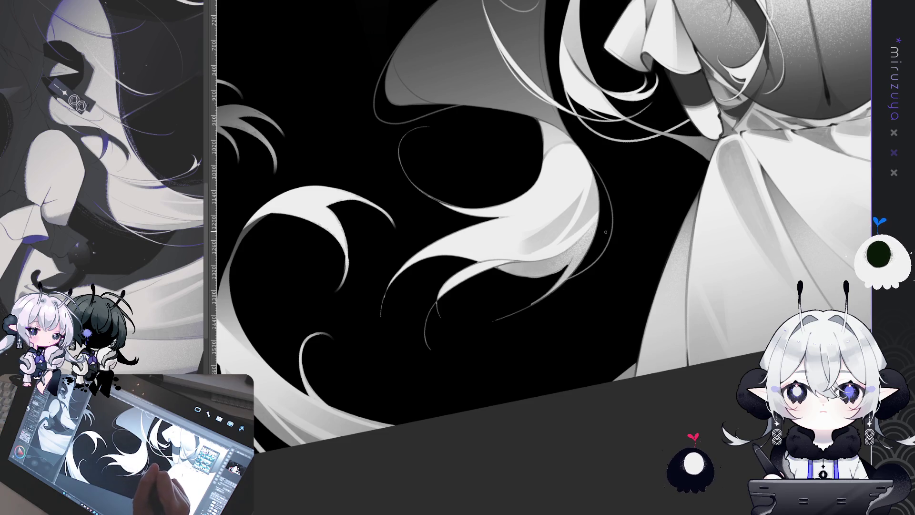
pyautogui.moveTo(605, 232); pyautogui.dragTo(689, 194)
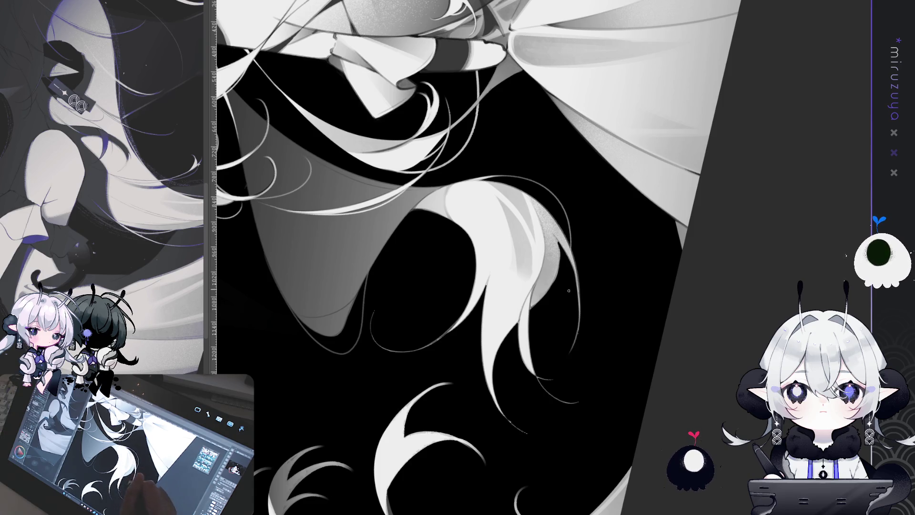
# Draw a thin light strand along the hair arc, redoing it until it fits
pyautogui.moveTo(575, 277); pyautogui.dragTo(608, 253)
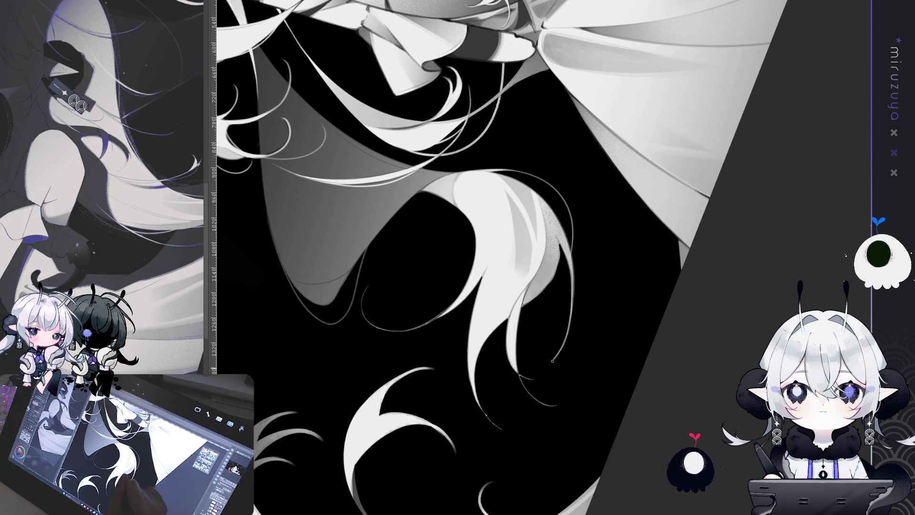
pyautogui.moveTo(567, 257)
pyautogui.mouseDown()
pyautogui.moveTo(616, 383)
pyautogui.moveTo(521, 330)
pyautogui.mouseUp()
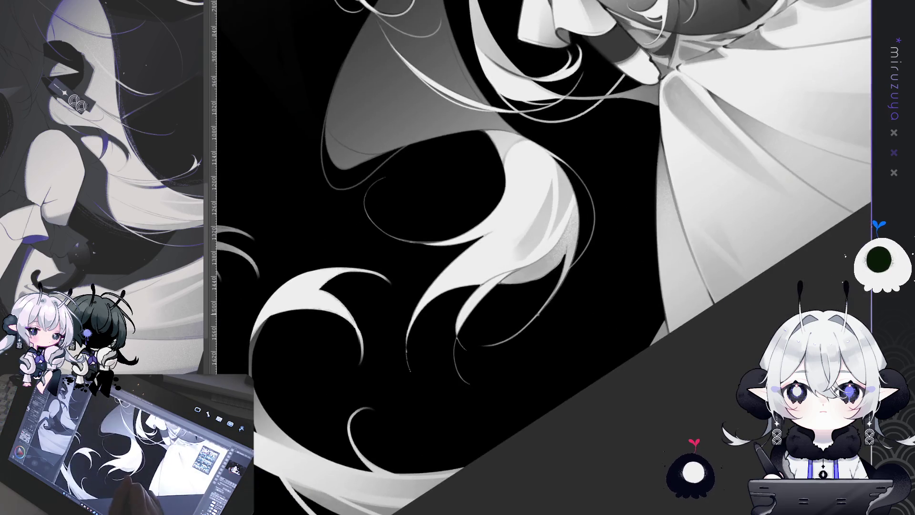
pyautogui.moveTo(572, 202); pyautogui.dragTo(554, 250)
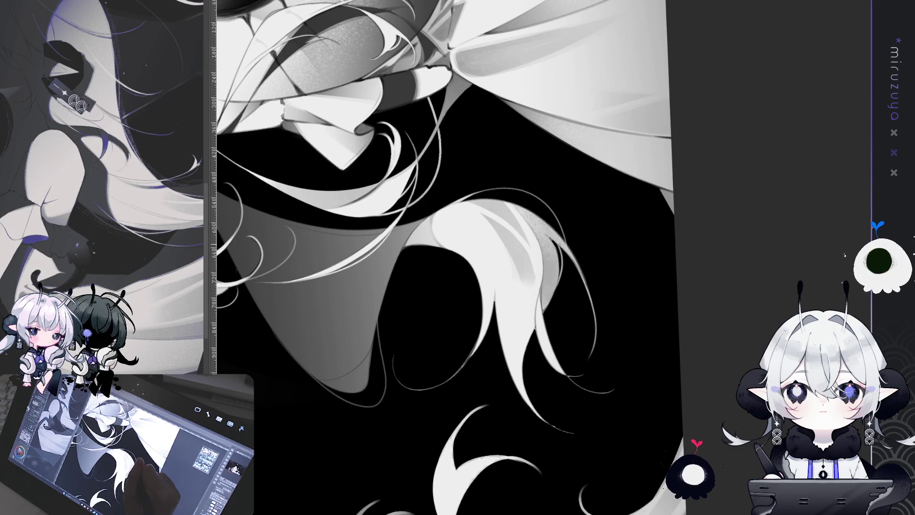
pyautogui.moveTo(594, 236)
pyautogui.mouseDown()
pyautogui.moveTo(548, 266)
pyautogui.moveTo(394, 333)
pyautogui.moveTo(498, 233)
pyautogui.moveTo(528, 250)
pyautogui.mouseUp()
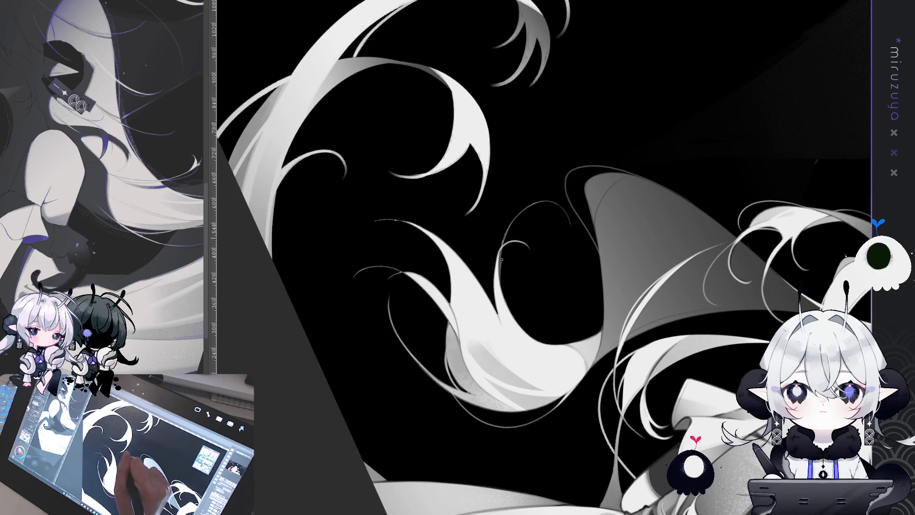
pyautogui.moveTo(497, 259); pyautogui.dragTo(549, 202)
pyautogui.moveTo(503, 275); pyautogui.dragTo(532, 204)
pyautogui.hotkey('ctrl', 'z')
pyautogui.moveTo(501, 272); pyautogui.dragTo(548, 202)
pyautogui.hotkey('ctrl', 'z')
pyautogui.moveTo(501, 274)
pyautogui.mouseDown()
pyautogui.moveTo(551, 209)
pyautogui.moveTo(639, 276)
pyautogui.moveTo(732, 326)
pyautogui.moveTo(627, 419)
pyautogui.moveTo(630, 375)
pyautogui.moveTo(599, 241)
pyautogui.moveTo(624, 247)
pyautogui.mouseUp()
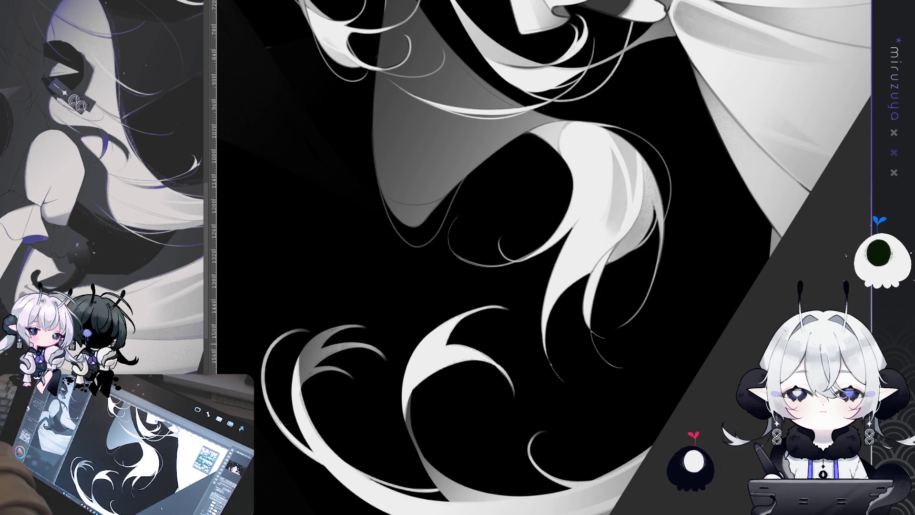
# Extend and brighten the thin strands at the curling hair ends
pyautogui.moveTo(551, 286); pyautogui.dragTo(527, 170)
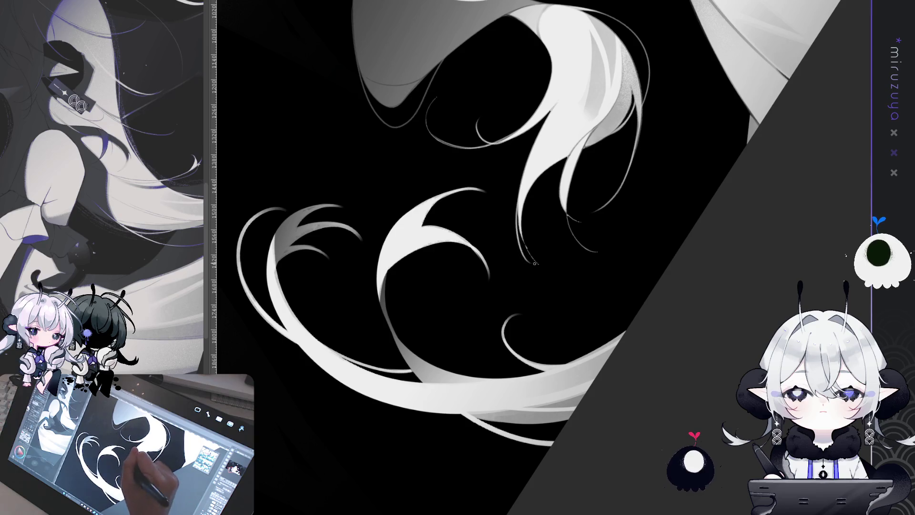
pyautogui.moveTo(520, 193); pyautogui.dragTo(539, 267)
pyautogui.moveTo(519, 198); pyautogui.dragTo(539, 267)
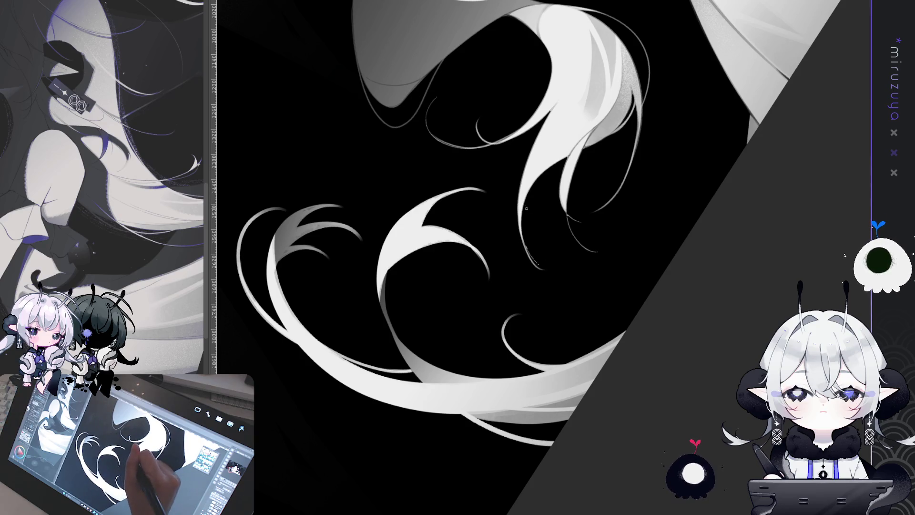
pyautogui.moveTo(521, 219); pyautogui.dragTo(544, 268)
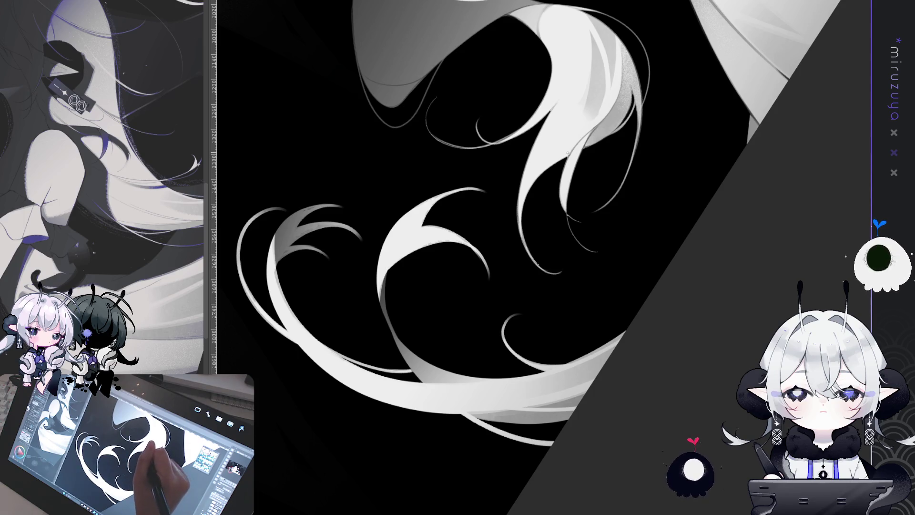
pyautogui.moveTo(567, 196); pyautogui.dragTo(596, 252)
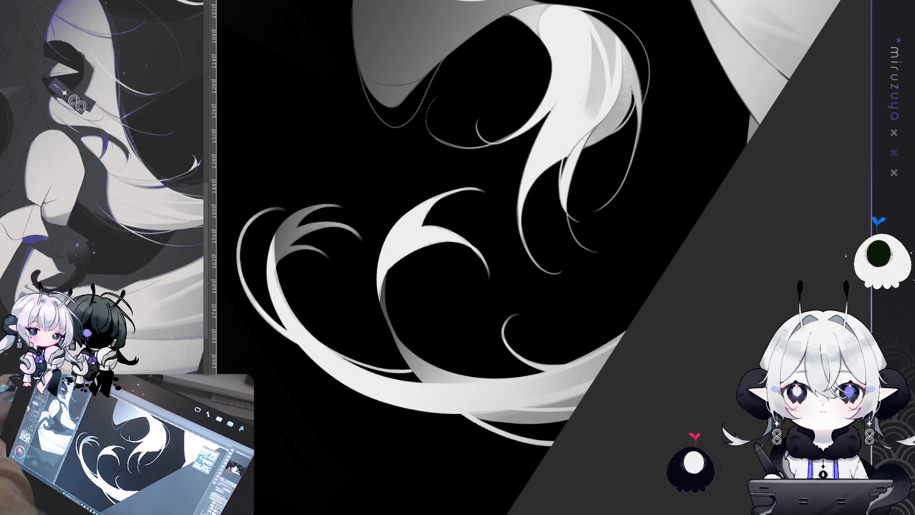
# Draw a thin curved strand to the left of the hair
pyautogui.moveTo(429, 333)
pyautogui.mouseDown()
pyautogui.moveTo(444, 473)
pyautogui.moveTo(455, 205)
pyautogui.moveTo(441, 333)
pyautogui.mouseUp()
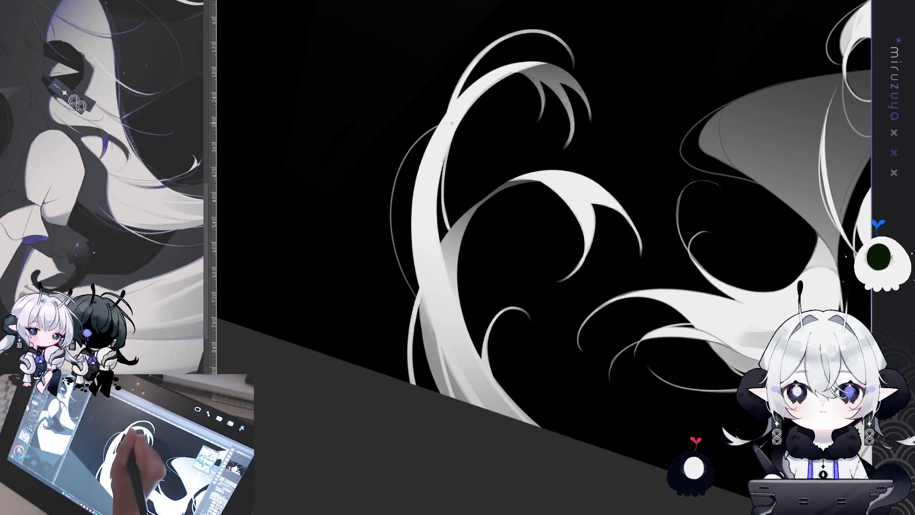
pyautogui.moveTo(431, 126); pyautogui.dragTo(403, 314)
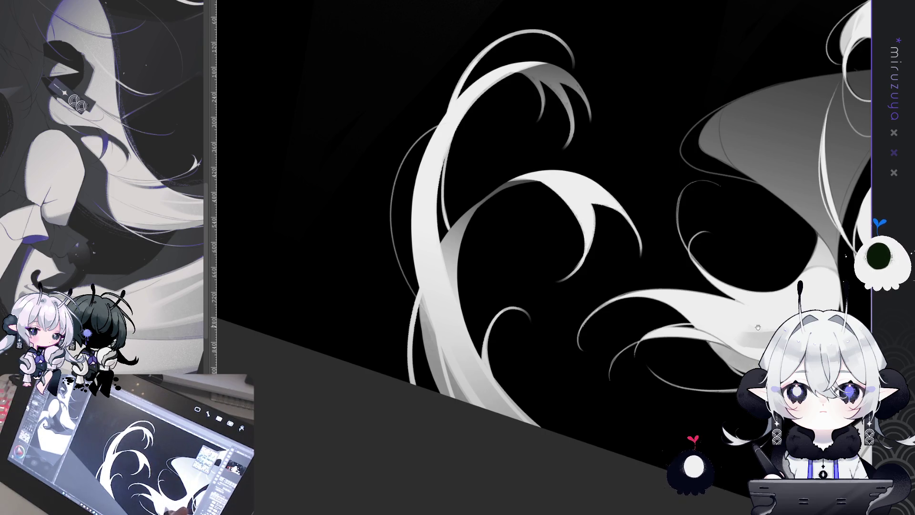
pyautogui.moveTo(745, 328); pyautogui.dragTo(711, 324)
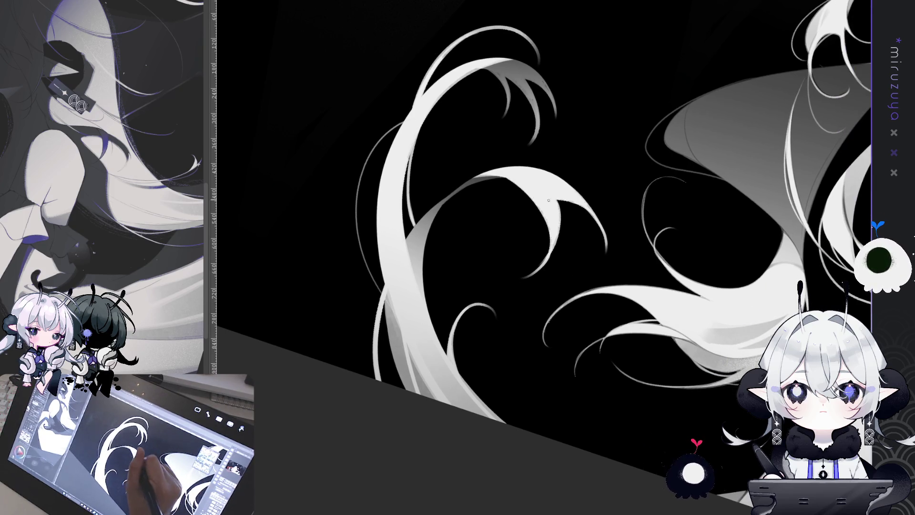
# Look over the dress and hair strands, then fit the whole illustration to the window
pyautogui.moveTo(591, 208)
pyautogui.mouseDown()
pyautogui.moveTo(363, 191)
pyautogui.moveTo(546, 396)
pyautogui.moveTo(212, 252)
pyautogui.mouseUp()
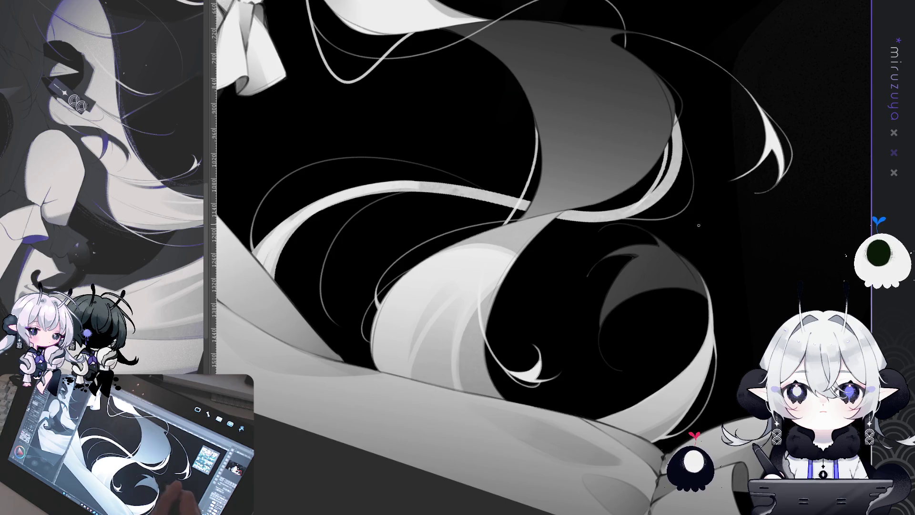
pyautogui.moveTo(639, 258); pyautogui.dragTo(611, 362)
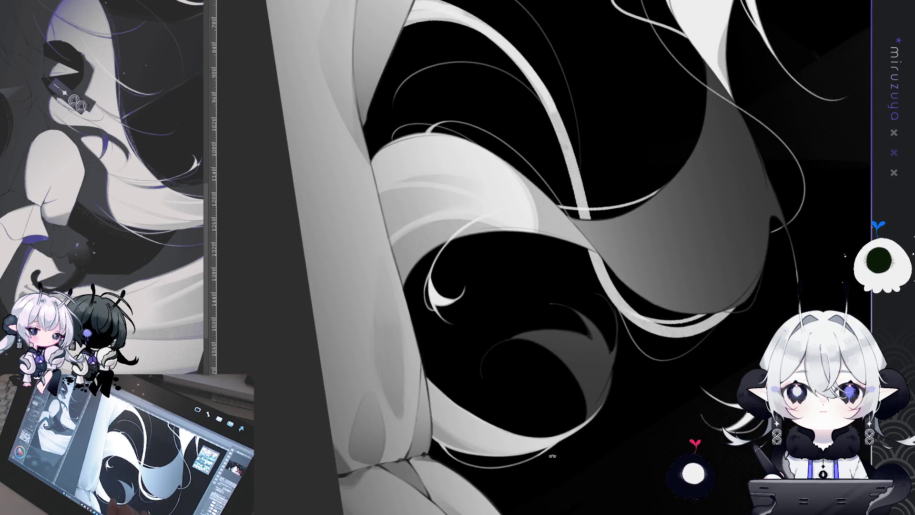
pyautogui.moveTo(605, 292); pyautogui.dragTo(623, 272)
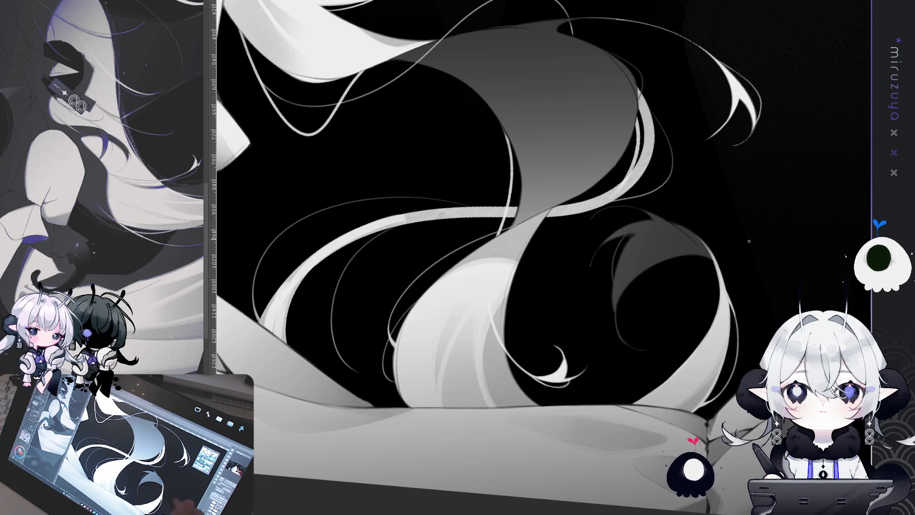
pyautogui.moveTo(803, 196); pyautogui.dragTo(796, 181)
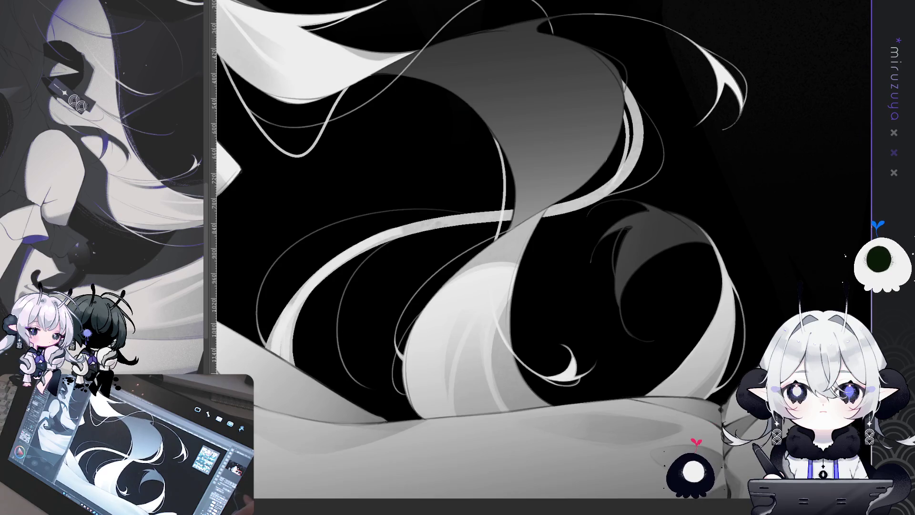
pyautogui.hotkey('ctrl', '0')
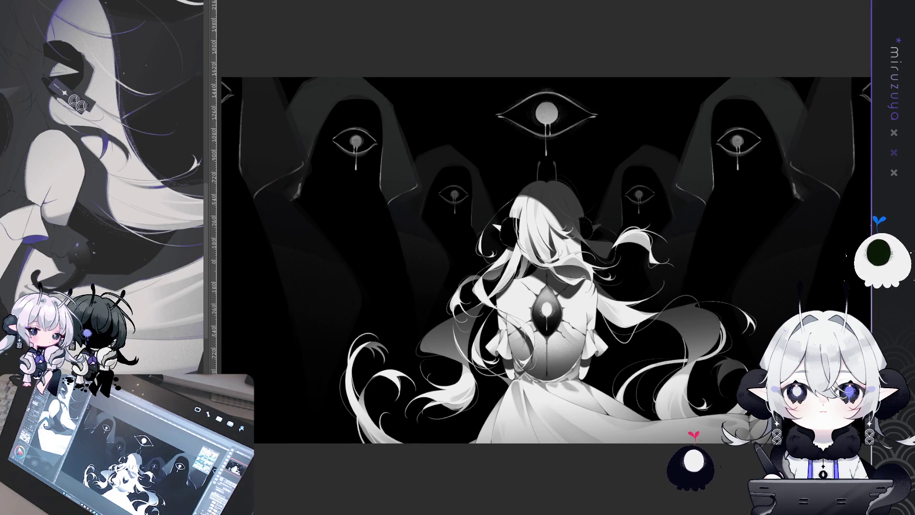
# Zoom in and pan the canvas to inspect the purple-tinted figure's upper back
pyautogui.moveTo(548, 248)
pyautogui.mouseDown()
pyautogui.moveTo(574, 222)
pyautogui.moveTo(541, 226)
pyautogui.moveTo(546, 265)
pyautogui.mouseUp()
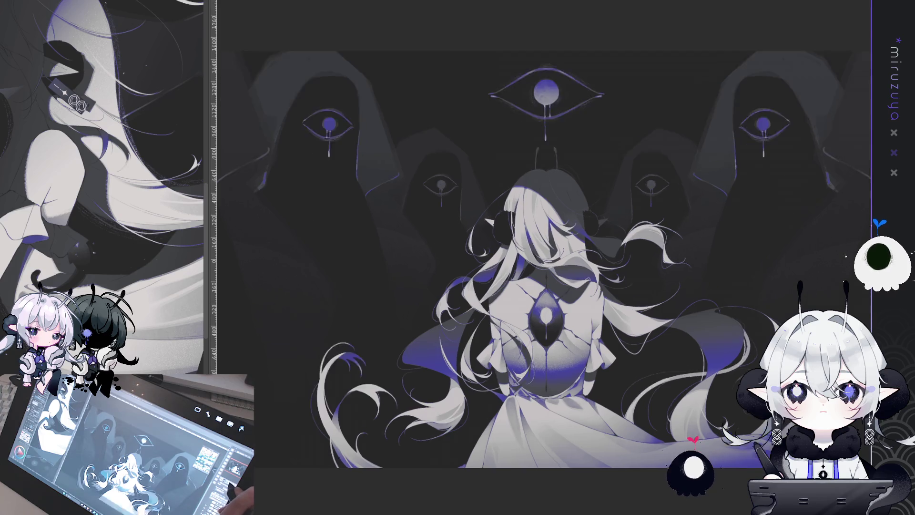
pyautogui.scroll(5, 549, 260)
pyautogui.moveTo(717, 165); pyautogui.dragTo(734, 224)
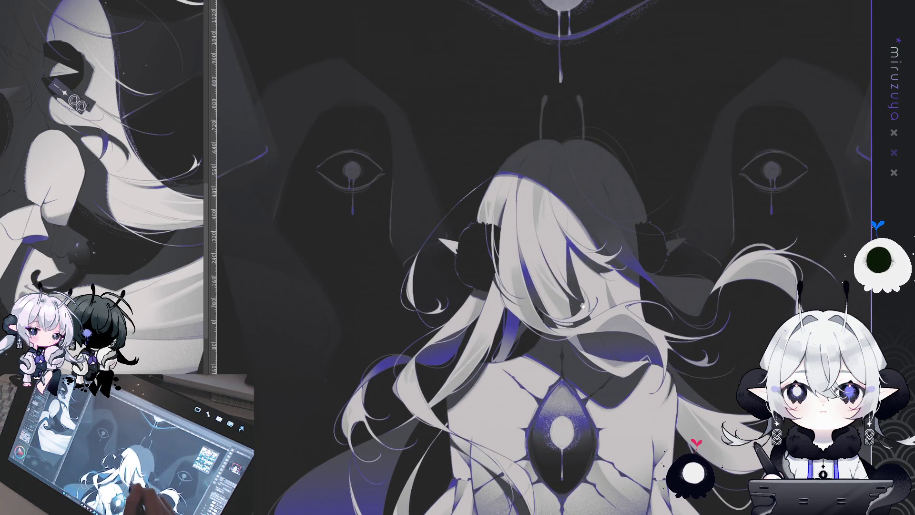
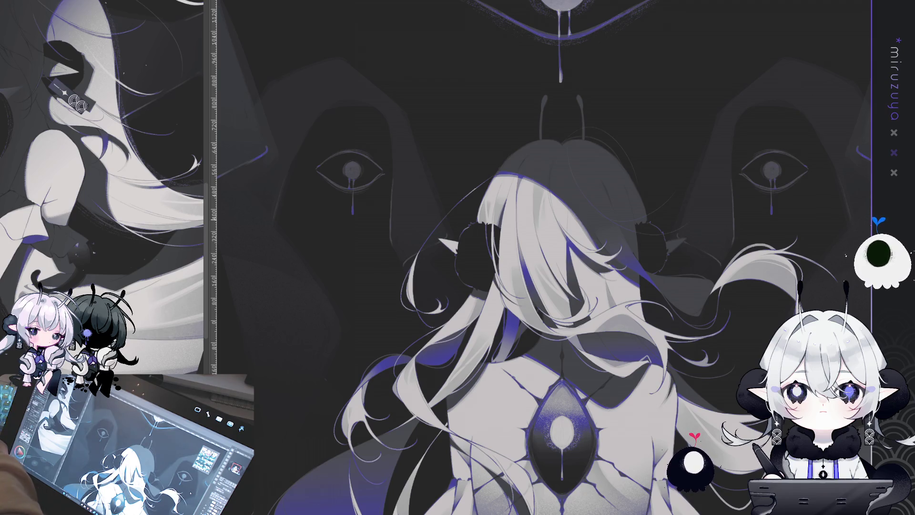
# Touch up the white strands around the black hair puff on the right of the head, then fit the view
pyautogui.moveTo(738, 440); pyautogui.dragTo(700, 283)
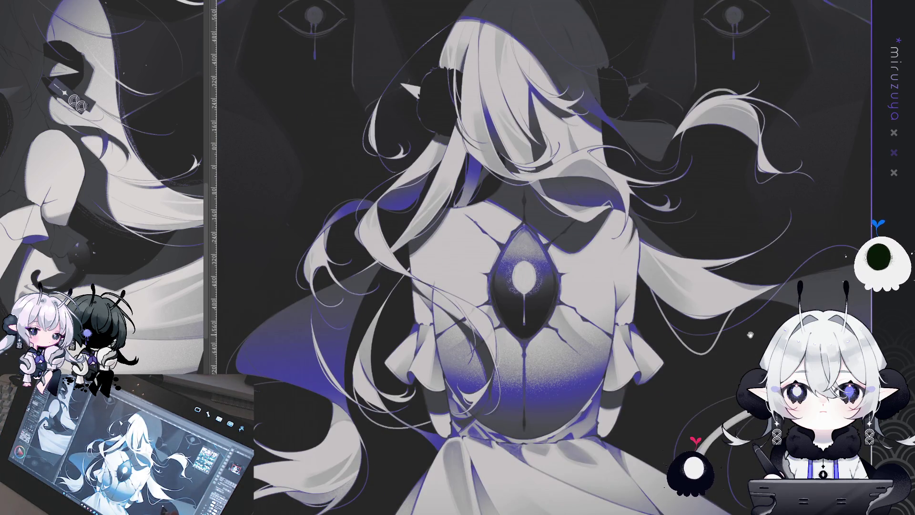
pyautogui.scroll(-2, 750, 335)
pyautogui.scroll(5, 595, 295)
pyautogui.moveTo(543, 258); pyautogui.dragTo(457, 200)
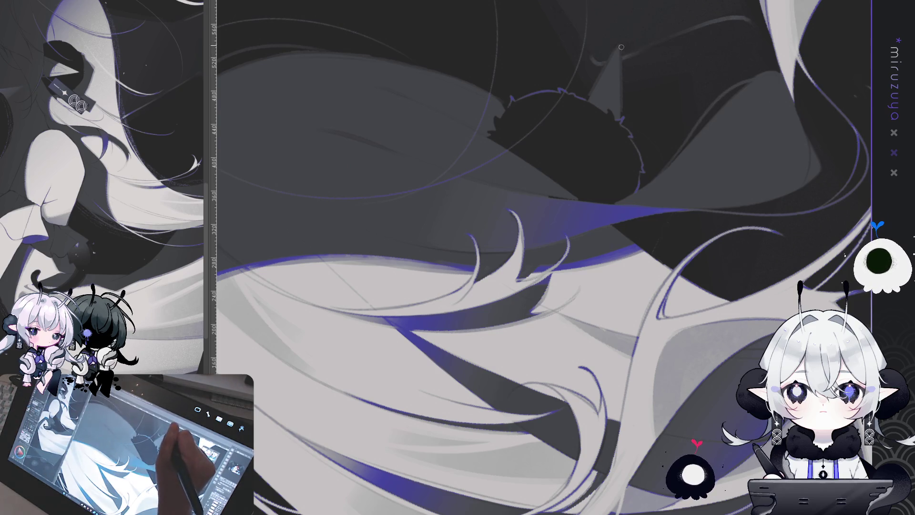
pyautogui.moveTo(572, 353)
pyautogui.mouseDown()
pyautogui.moveTo(563, 347)
pyautogui.moveTo(552, 161)
pyautogui.mouseUp()
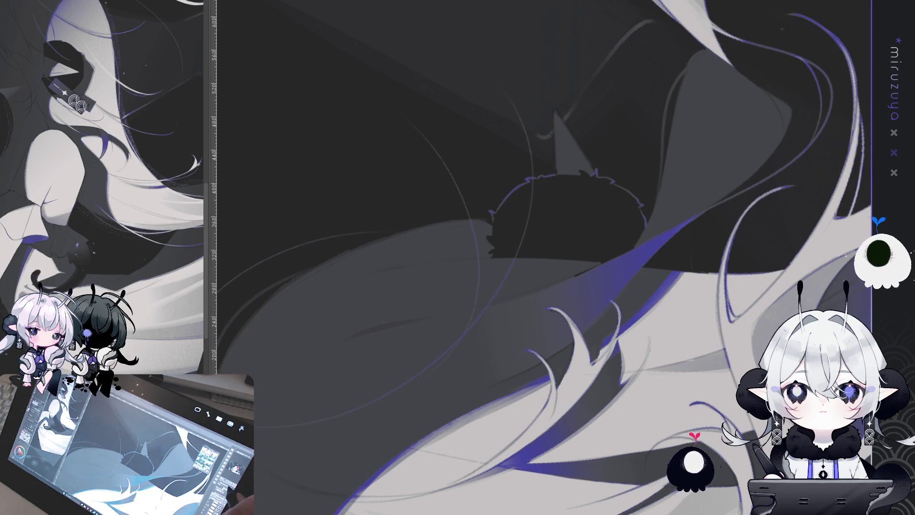
pyautogui.press('^')
pyautogui.hotkey('ctrl', '0')
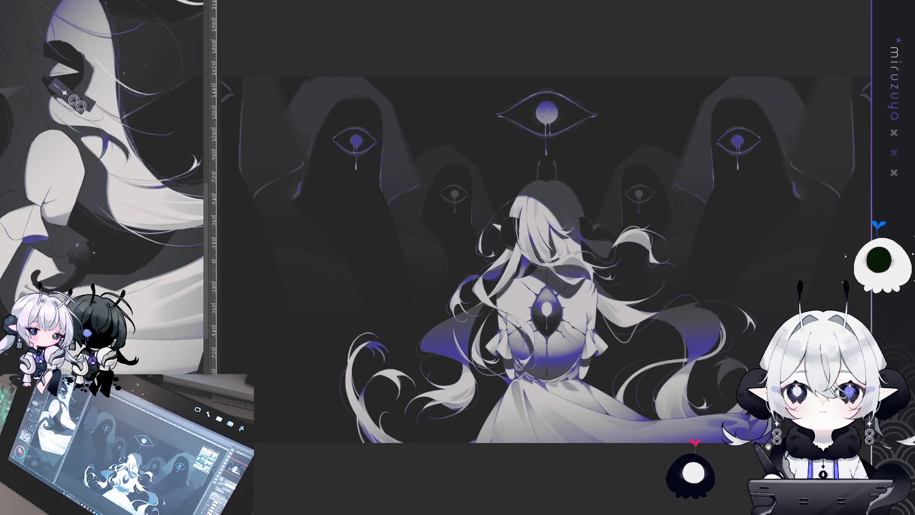
pyautogui.hotkey('ctrl', '-')
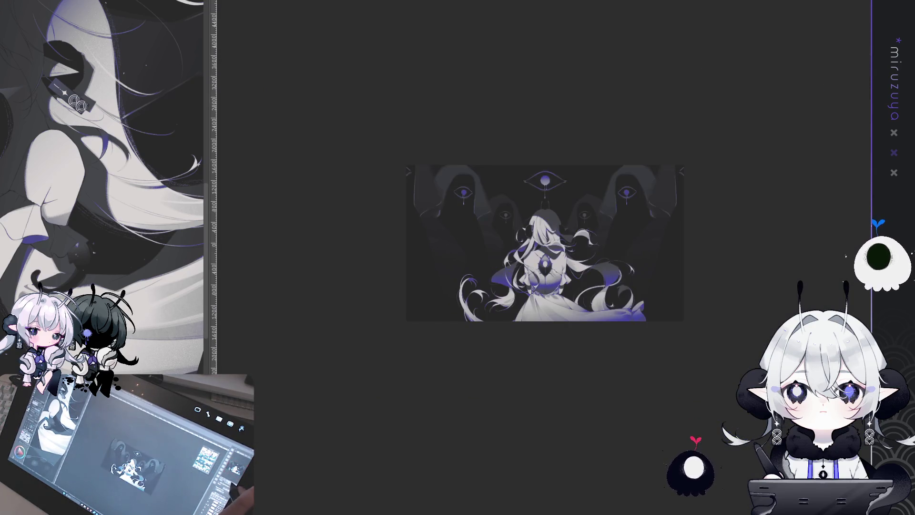
pyautogui.hotkey('ctrl', '+')
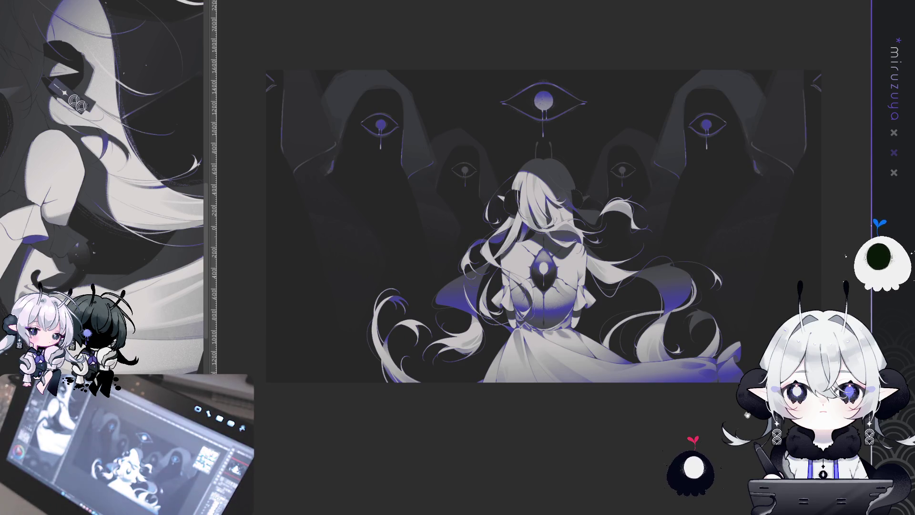
pyautogui.moveTo(750, 415); pyautogui.dragTo(746, 405)
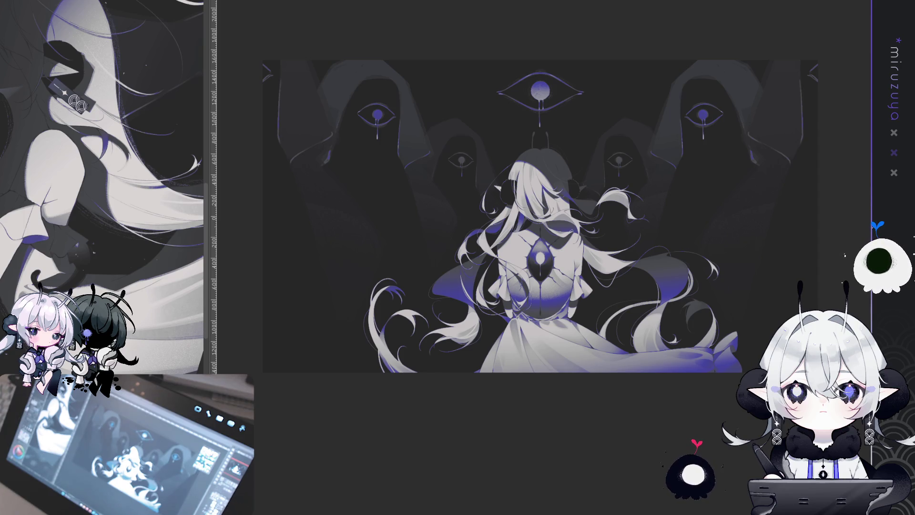
pyautogui.hotkey('ctrl', '+')
pyautogui.hotkey('ctrl', '+')
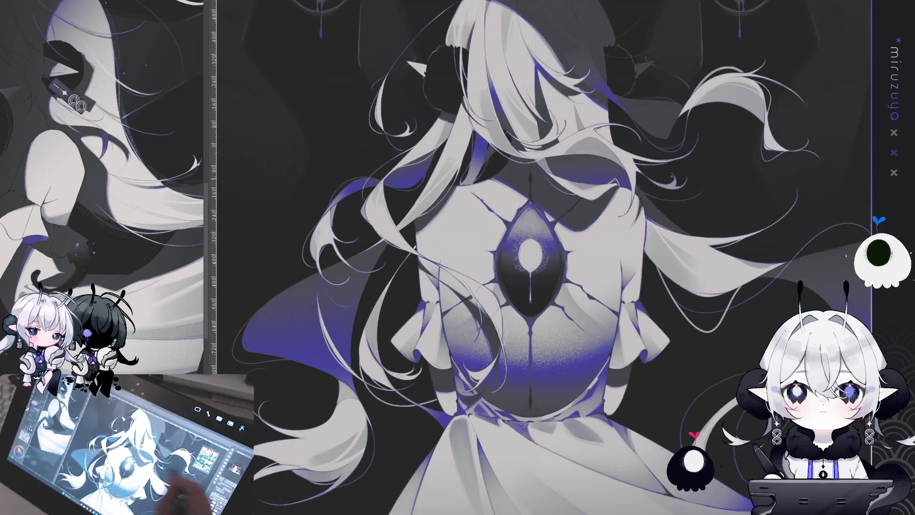
# Pan and rotate down to the lower-left white hair curls and paint their ends
pyautogui.scroll(5, 558, 257)
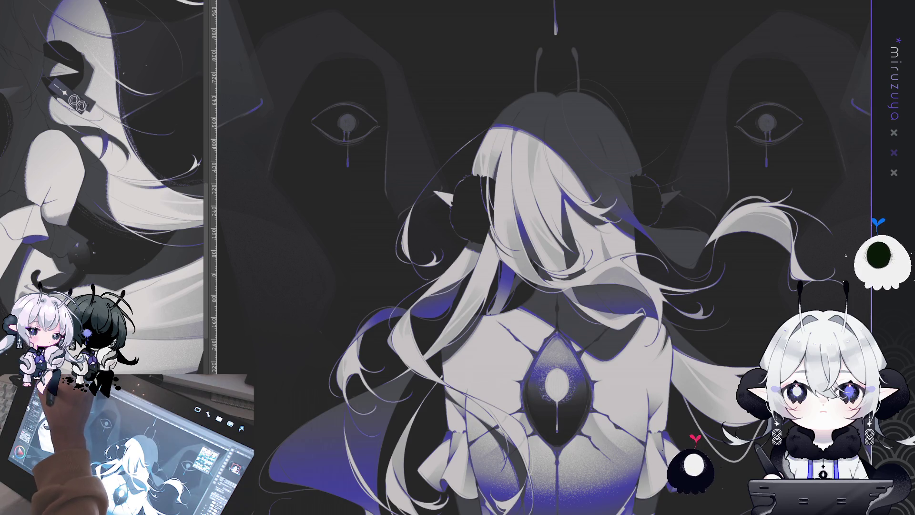
pyautogui.moveTo(522, 105); pyautogui.dragTo(461, 134)
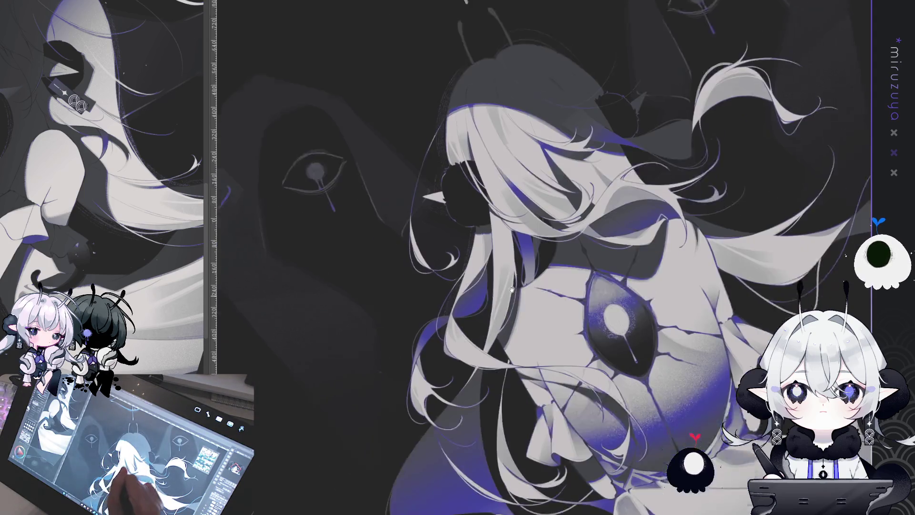
pyautogui.moveTo(484, 301); pyautogui.dragTo(500, 170)
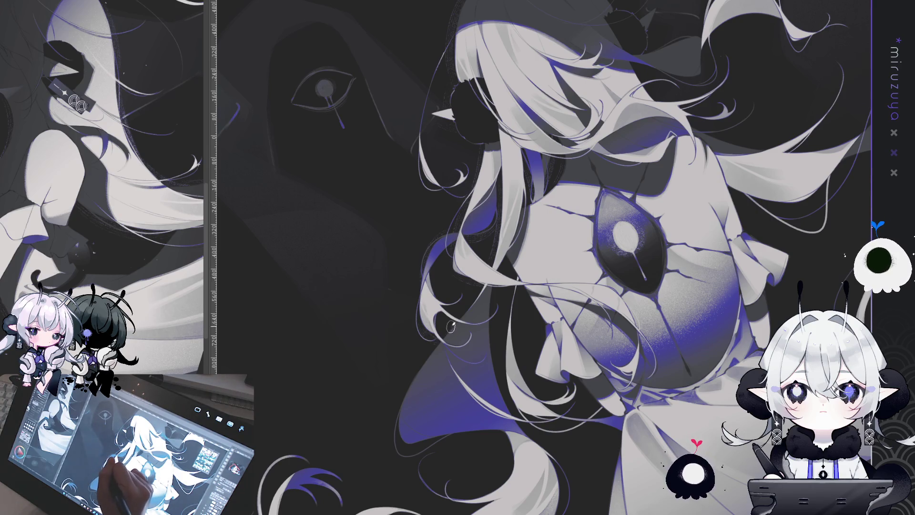
pyautogui.moveTo(440, 338)
pyautogui.mouseDown()
pyautogui.moveTo(439, 277)
pyautogui.moveTo(539, 162)
pyautogui.mouseUp()
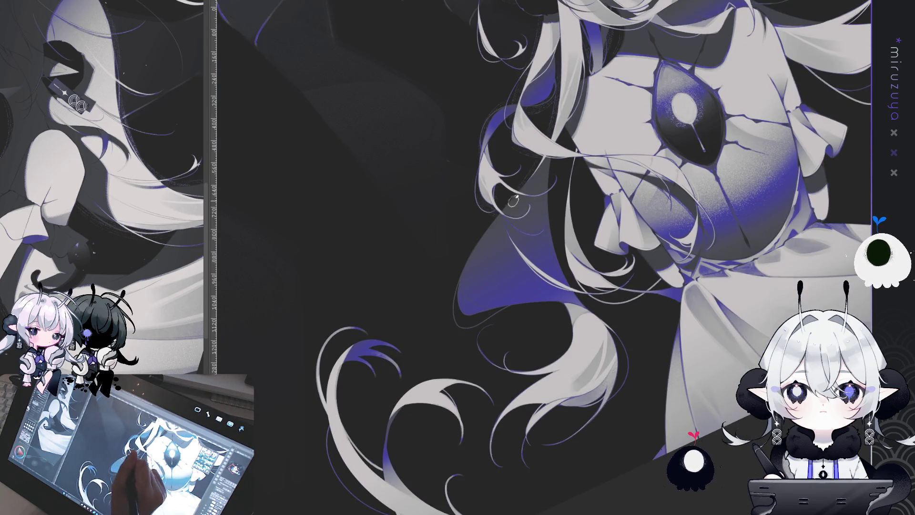
pyautogui.moveTo(605, 325)
pyautogui.mouseDown()
pyautogui.moveTo(506, 285)
pyautogui.moveTo(532, 289)
pyautogui.moveTo(560, 313)
pyautogui.mouseUp()
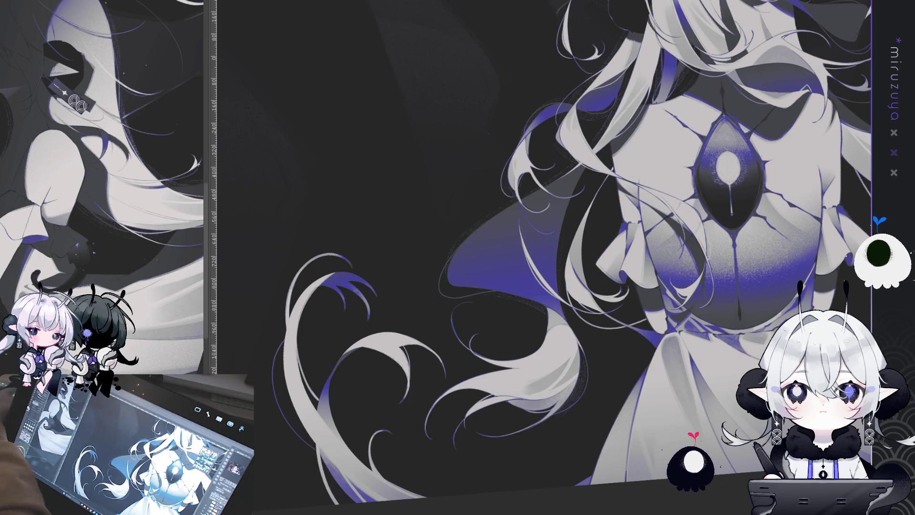
pyautogui.moveTo(615, 153)
pyautogui.mouseDown()
pyautogui.moveTo(610, 143)
pyautogui.moveTo(627, 181)
pyautogui.mouseUp()
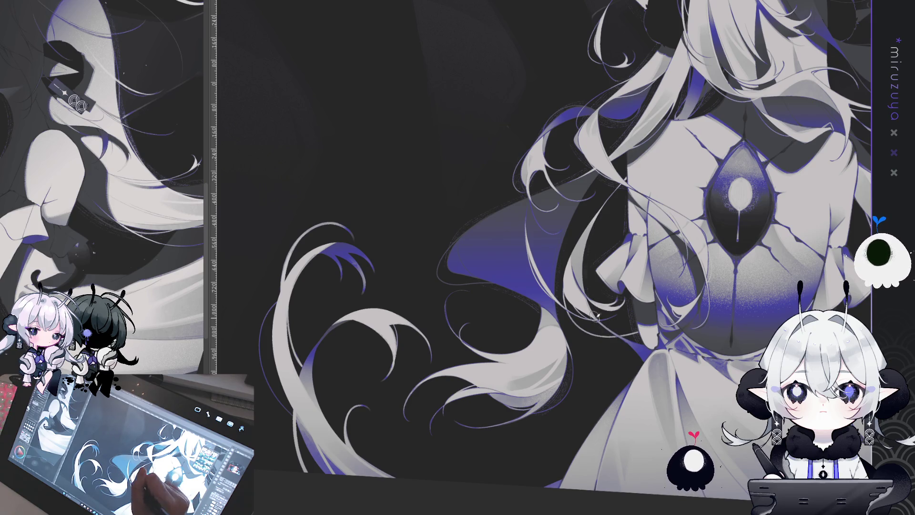
pyautogui.moveTo(634, 420)
pyautogui.mouseDown()
pyautogui.moveTo(524, 400)
pyautogui.moveTo(628, 271)
pyautogui.mouseUp()
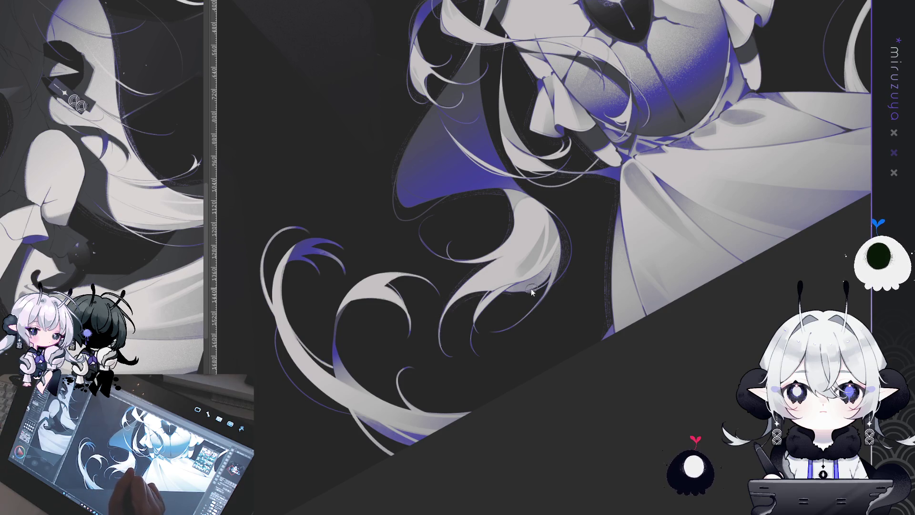
# Trace a thin dark outline along the edge of the lower-left hair curl
pyautogui.moveTo(532, 292); pyautogui.dragTo(634, 373)
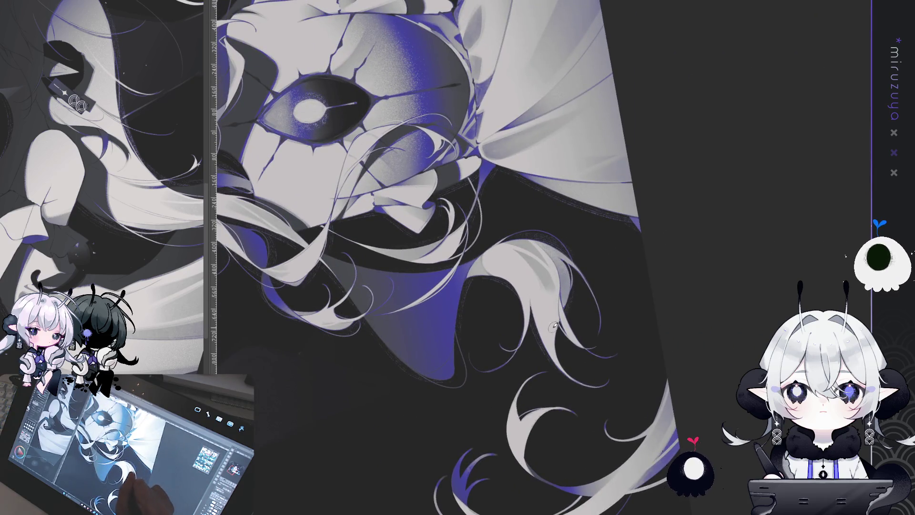
pyautogui.moveTo(570, 359)
pyautogui.mouseDown()
pyautogui.moveTo(620, 286)
pyautogui.moveTo(572, 238)
pyautogui.moveTo(596, 267)
pyautogui.moveTo(549, 194)
pyautogui.mouseUp()
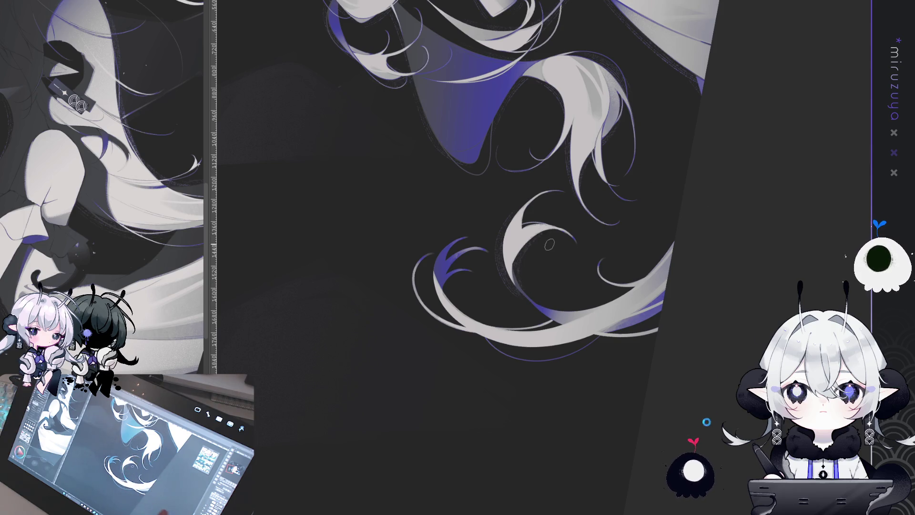
pyautogui.moveTo(549, 244); pyautogui.dragTo(540, 267)
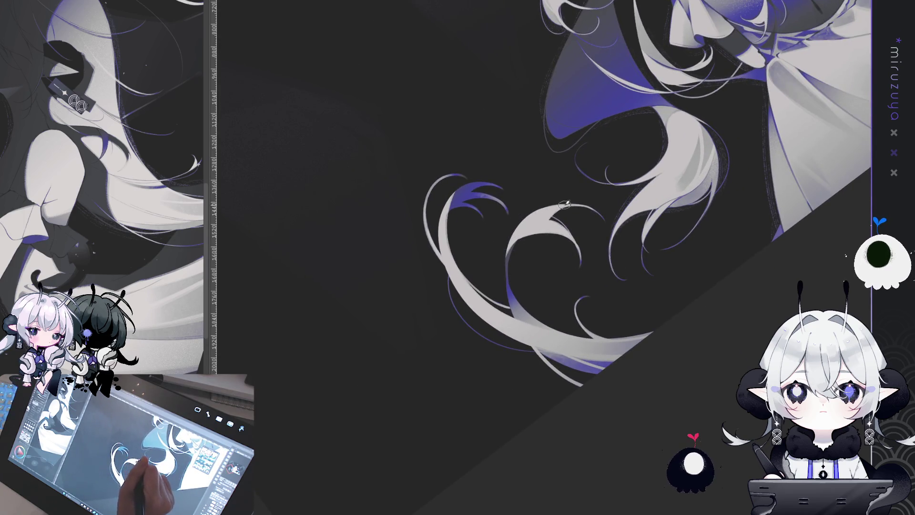
pyautogui.moveTo(498, 236); pyautogui.dragTo(507, 279)
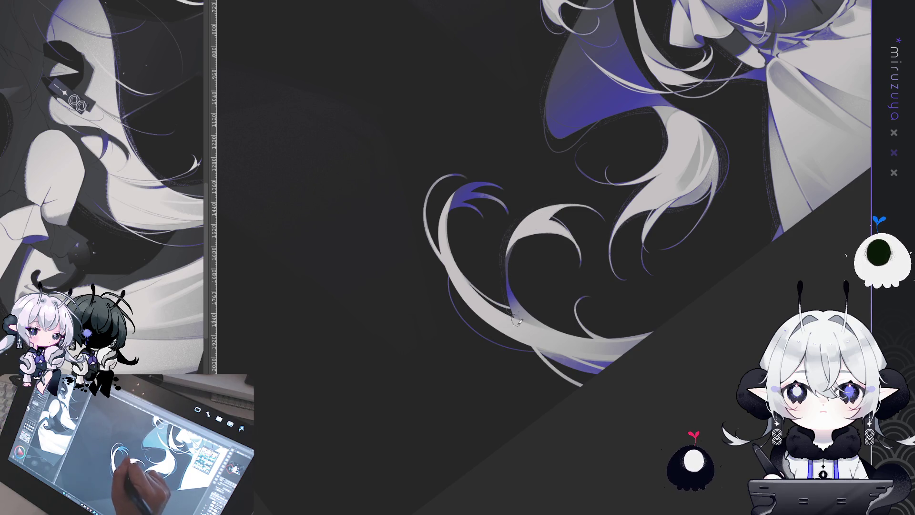
pyautogui.moveTo(517, 322); pyautogui.dragTo(537, 375)
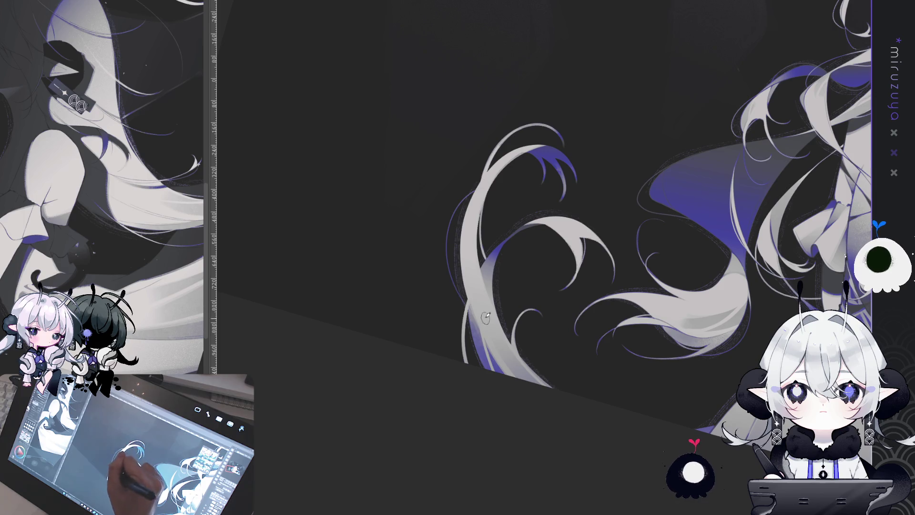
pyautogui.moveTo(487, 281)
pyautogui.mouseDown()
pyautogui.moveTo(555, 369)
pyautogui.moveTo(457, 199)
pyautogui.mouseUp()
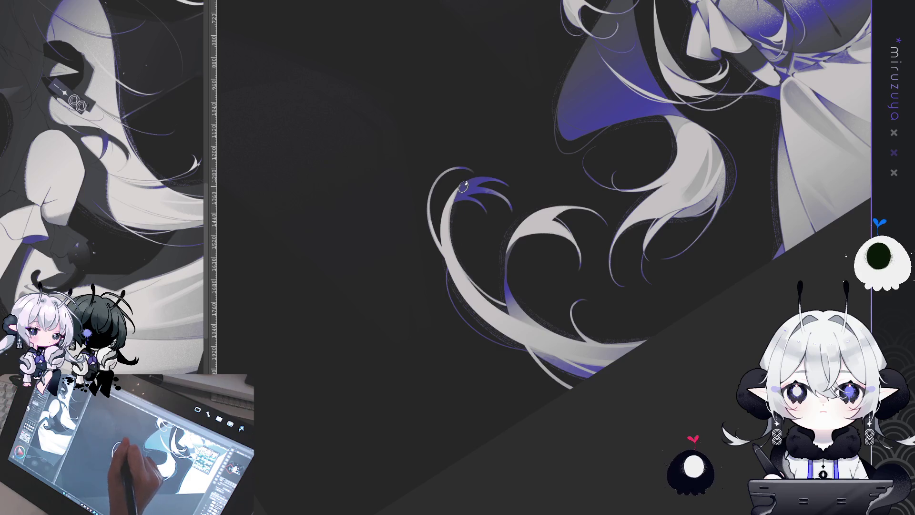
pyautogui.moveTo(462, 186); pyautogui.dragTo(501, 501)
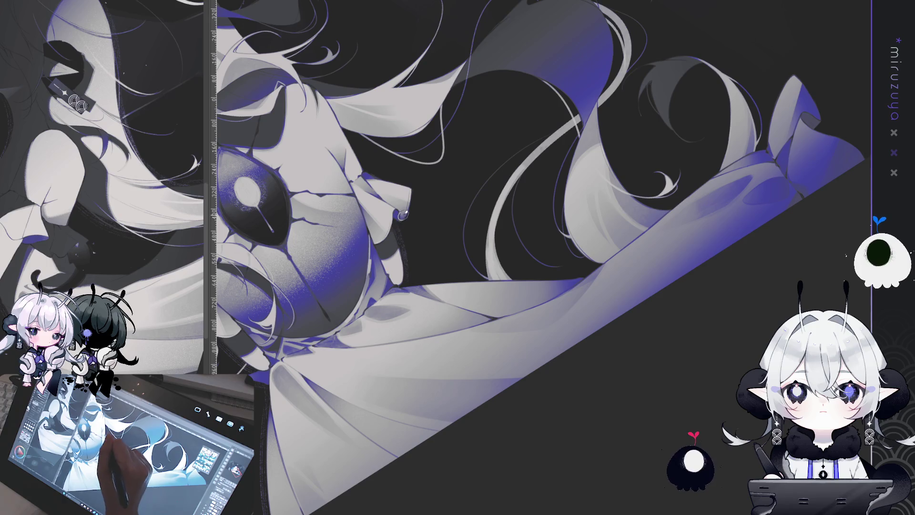
pyautogui.moveTo(403, 216); pyautogui.dragTo(541, 66)
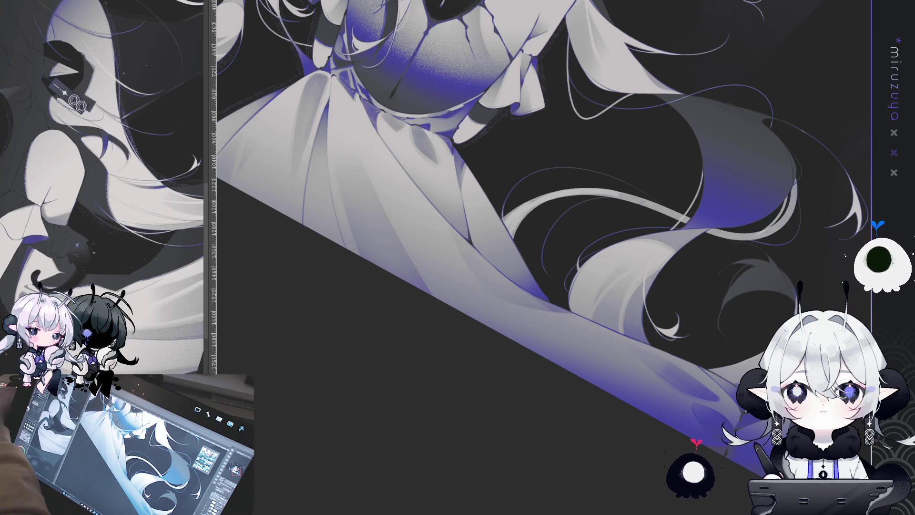
pyautogui.moveTo(497, 145); pyautogui.dragTo(415, 184)
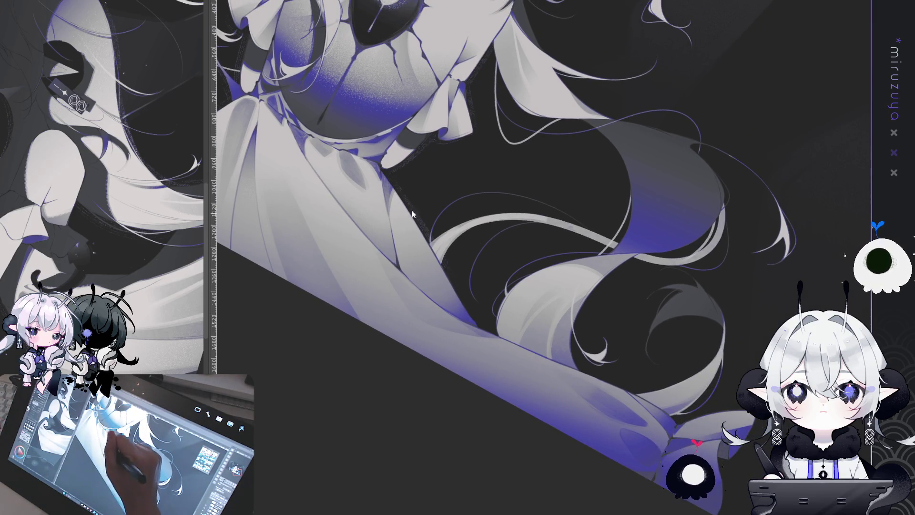
pyautogui.moveTo(578, 362); pyautogui.dragTo(548, 224)
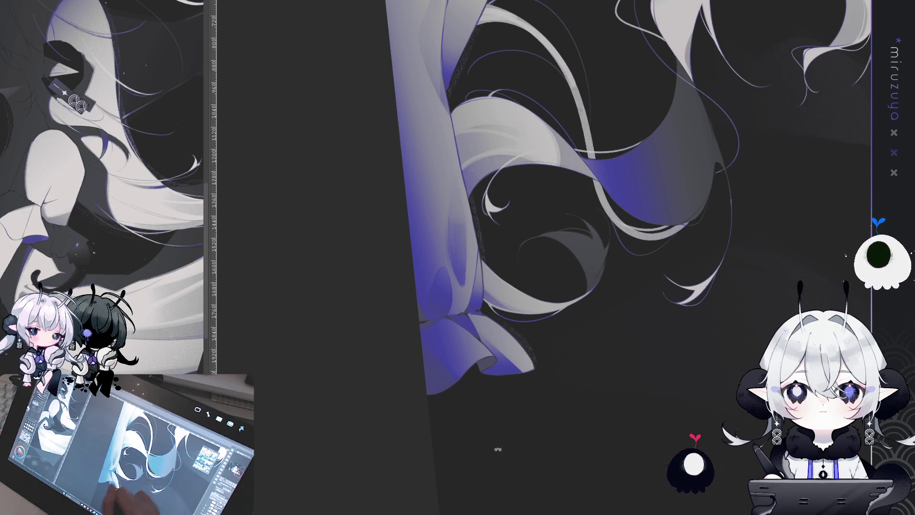
pyautogui.moveTo(497, 449); pyautogui.dragTo(652, 297)
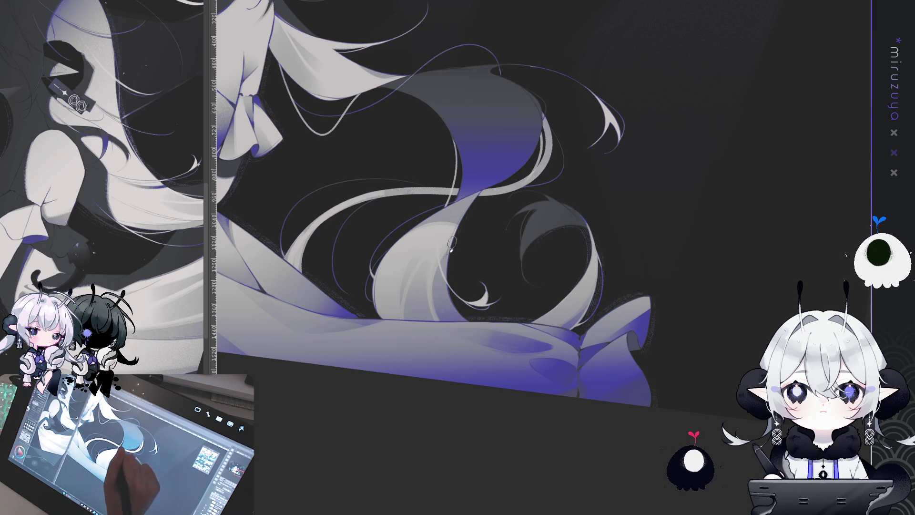
pyautogui.hscroll(-5, 439, 306)
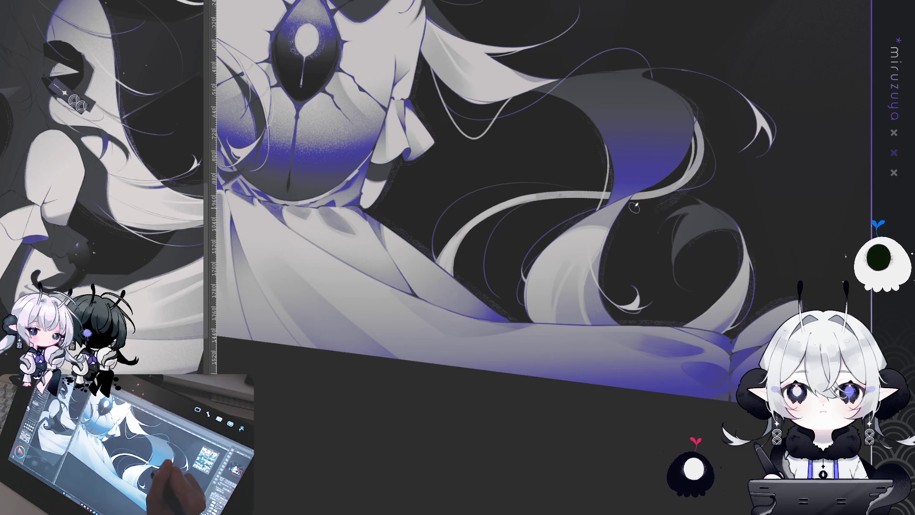
pyautogui.moveTo(751, 163); pyautogui.dragTo(578, 119)
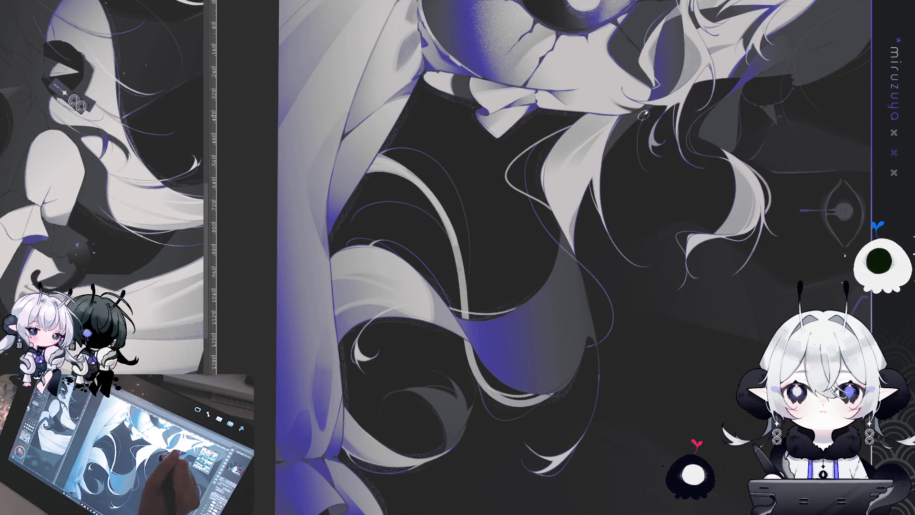
pyautogui.moveTo(594, 177); pyautogui.dragTo(530, 284)
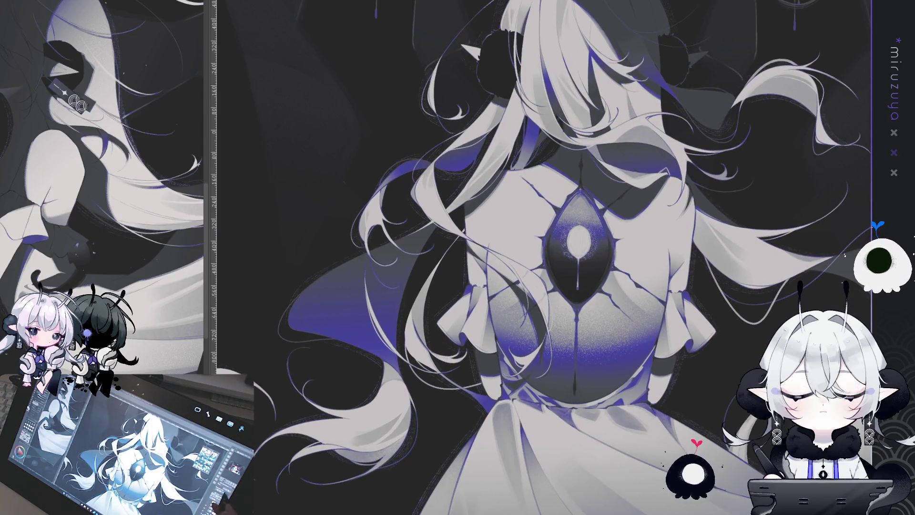
pyautogui.hotkey('ctrl', '0')
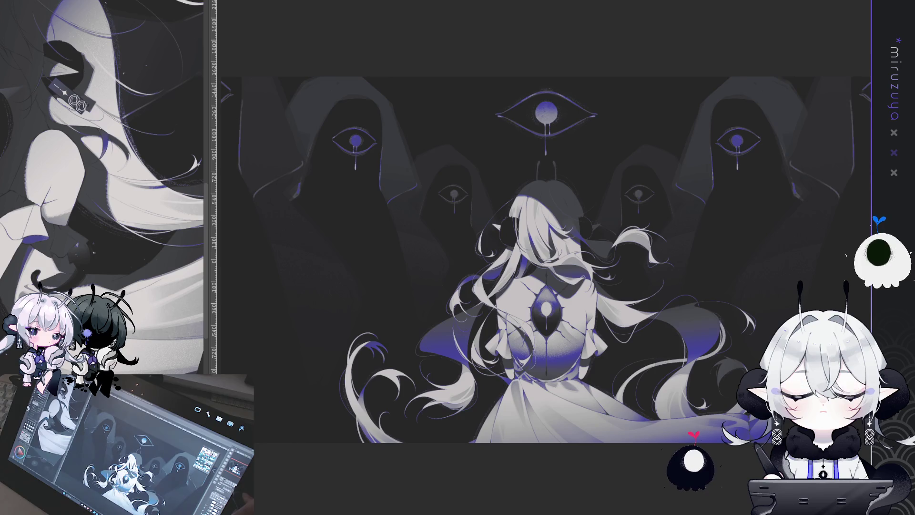
pyautogui.hotkey('ctrl', 'a')
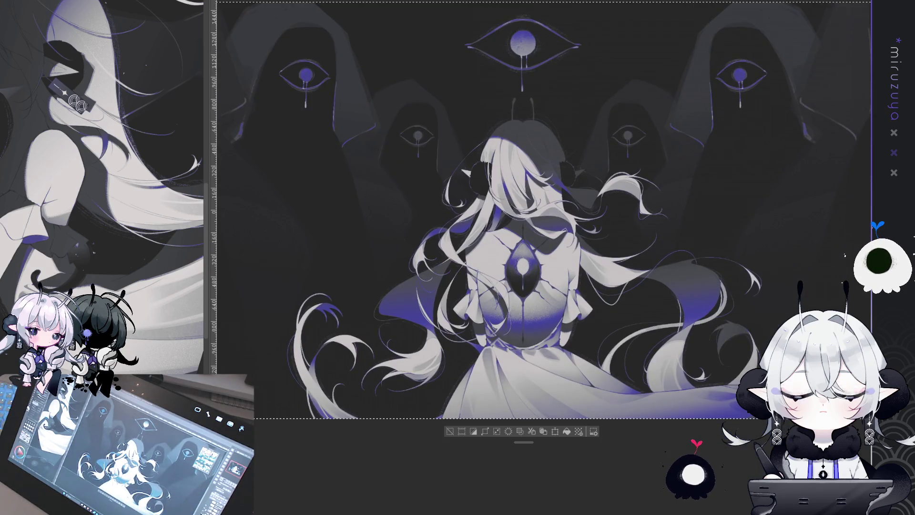
pyautogui.hotkey('ctrl', 'd')
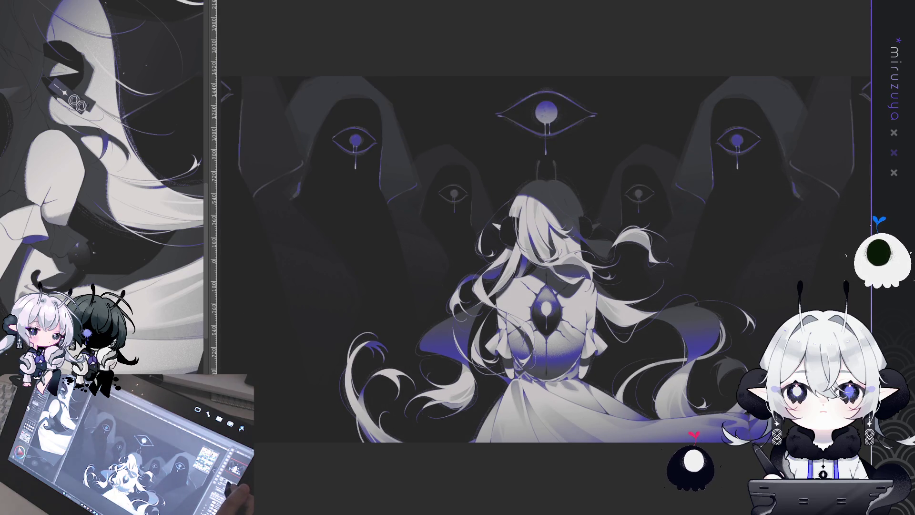
pyautogui.hotkey('ctrl', '-')
pyautogui.hotkey('ctrl', '-')
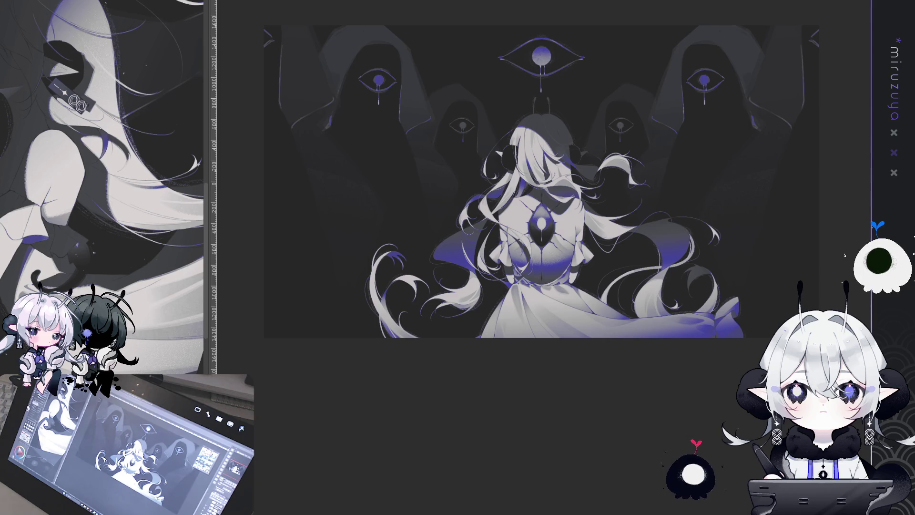
pyautogui.moveTo(524, 190); pyautogui.dragTo(561, 139)
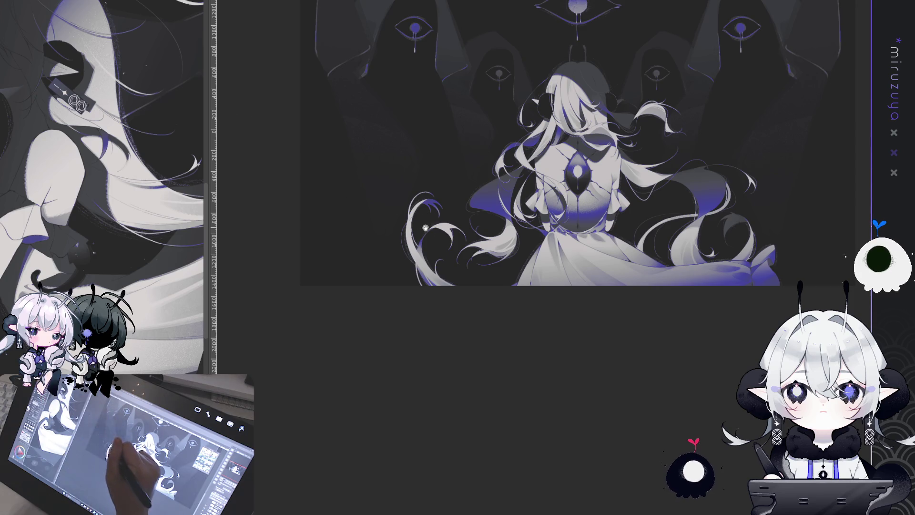
# Dab white sparkle dots onto the dark background left of the figure
pyautogui.moveTo(132, 313); pyautogui.dragTo(140, 297)
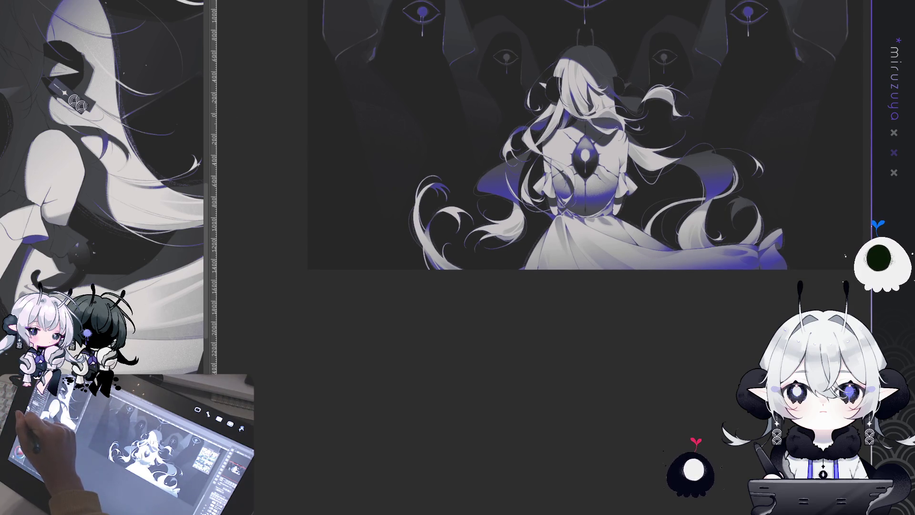
pyautogui.click(357, 237)
pyautogui.click(352, 158)
pyautogui.click(317, 249)
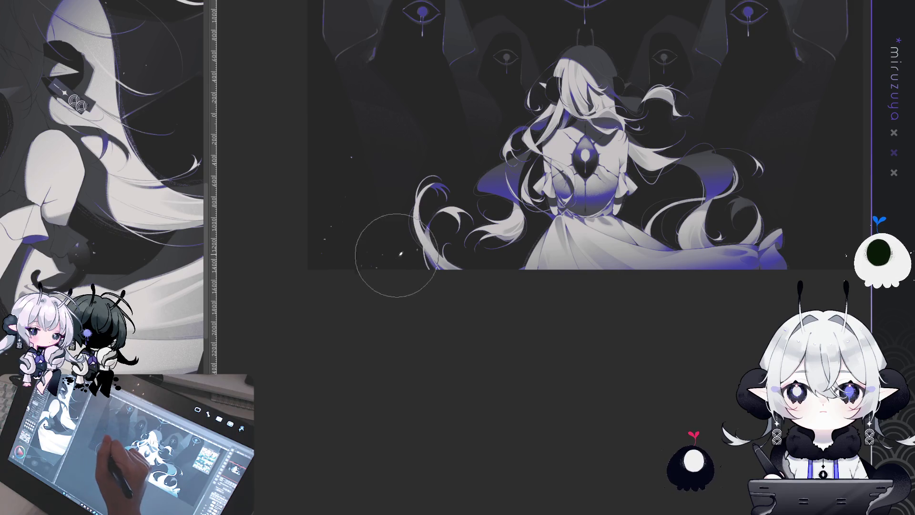
# Fit the whole illustration to the window and check it zoomed in and out
pyautogui.moveTo(623, 315); pyautogui.dragTo(532, 349)
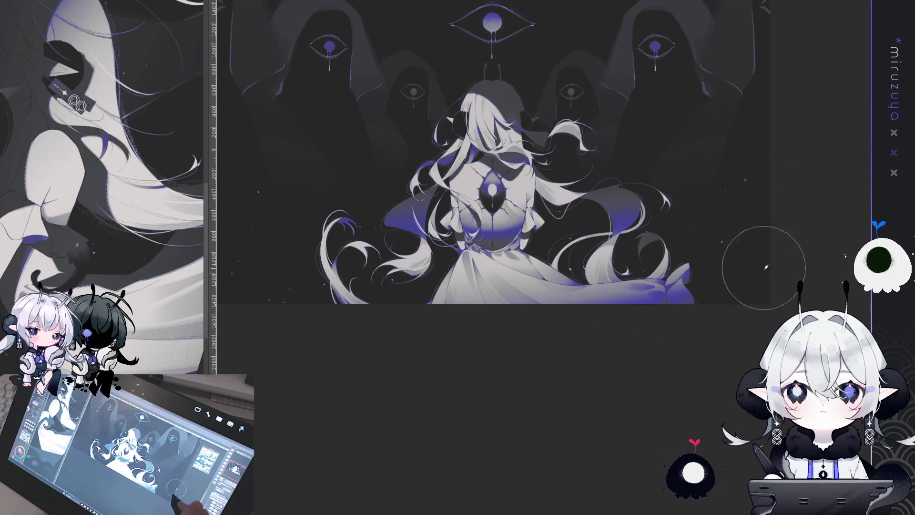
pyautogui.hotkey('ctrl', '0')
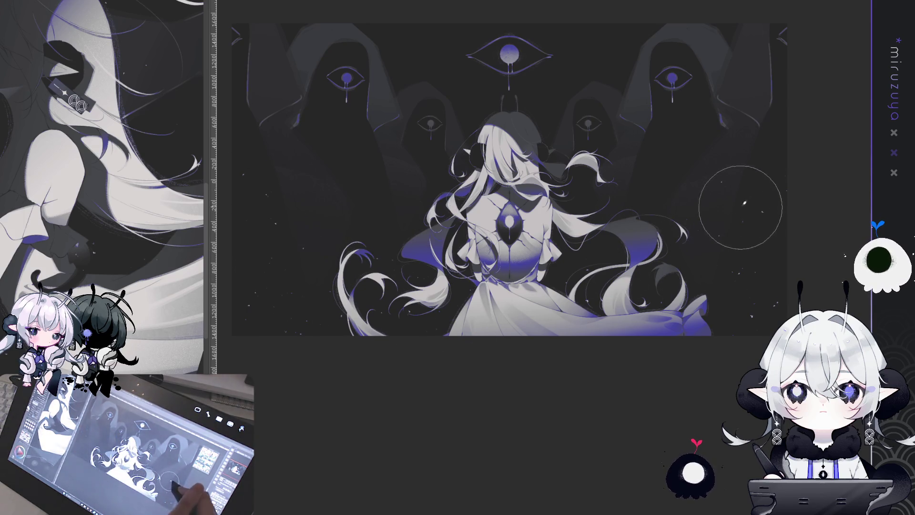
pyautogui.hscroll(-3, 678, 278)
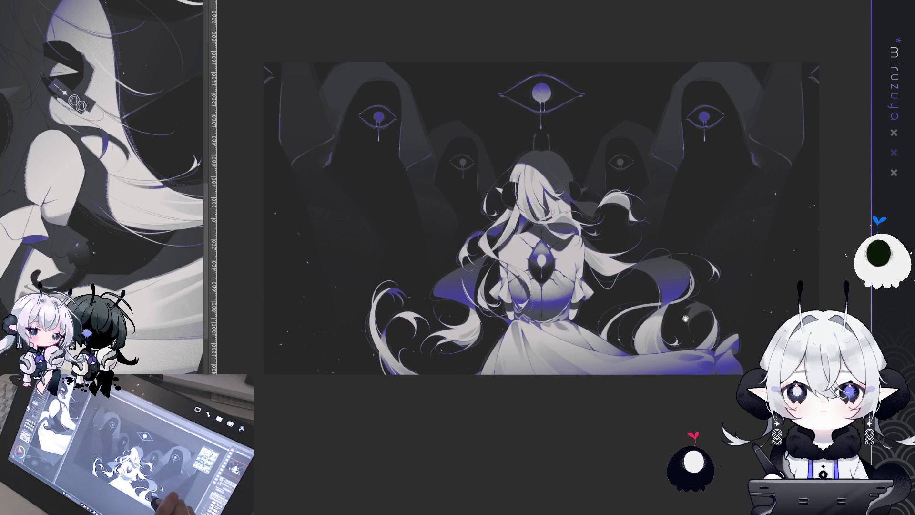
pyautogui.moveTo(677, 299); pyautogui.dragTo(685, 297)
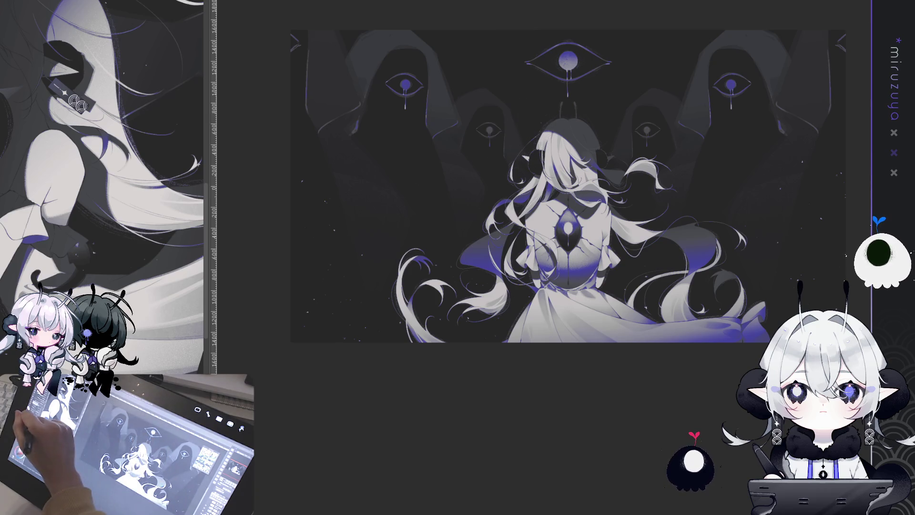
pyautogui.hotkey('ctrl', '+')
pyautogui.hotkey('ctrl', '-')
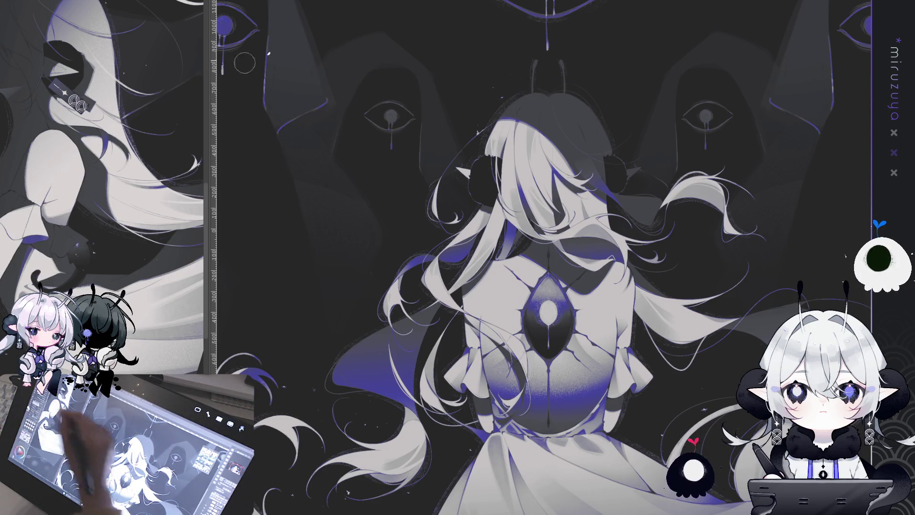
# Add a small white sparkle speck above the girl's head, then review the canvas zoomed out
pyautogui.click(510, 86)
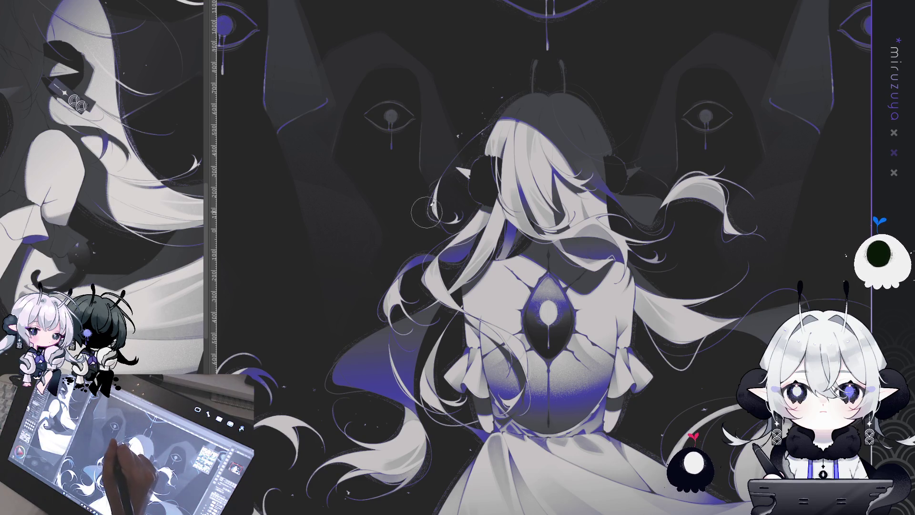
pyautogui.moveTo(522, 220); pyautogui.dragTo(465, 221)
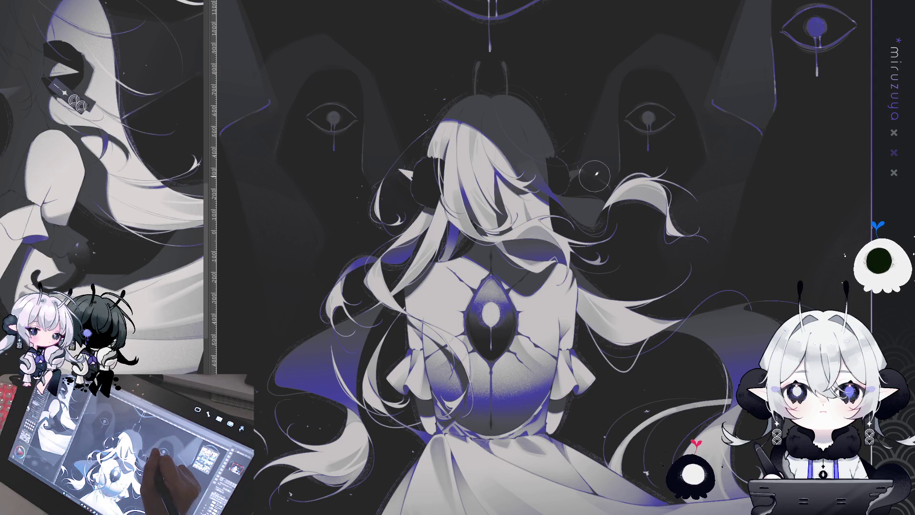
pyautogui.moveTo(689, 224); pyautogui.dragTo(626, 131)
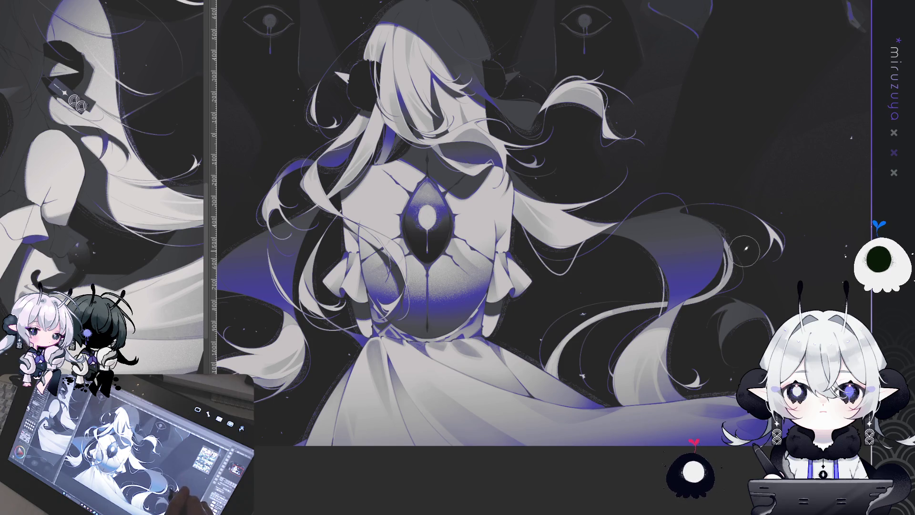
pyautogui.moveTo(515, 311)
pyautogui.mouseDown()
pyautogui.moveTo(525, 362)
pyautogui.moveTo(713, 248)
pyautogui.mouseUp()
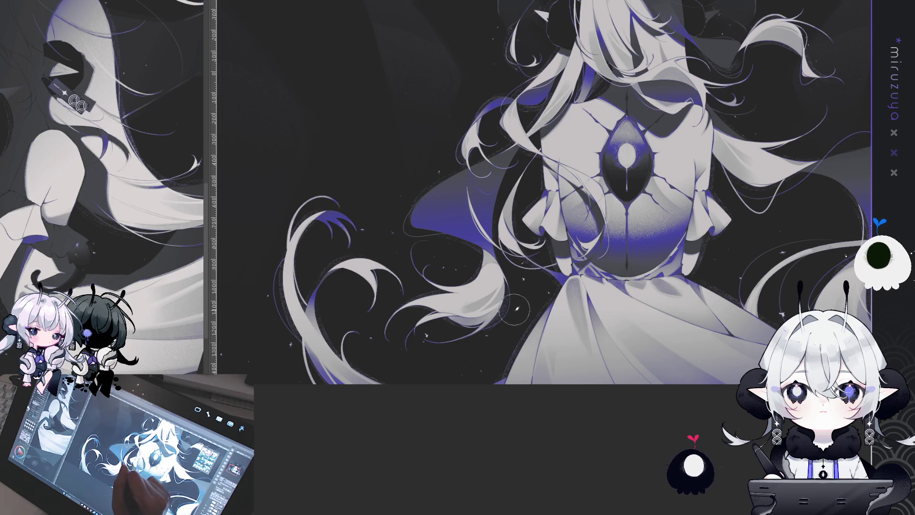
pyautogui.scroll(-3, 518, 267)
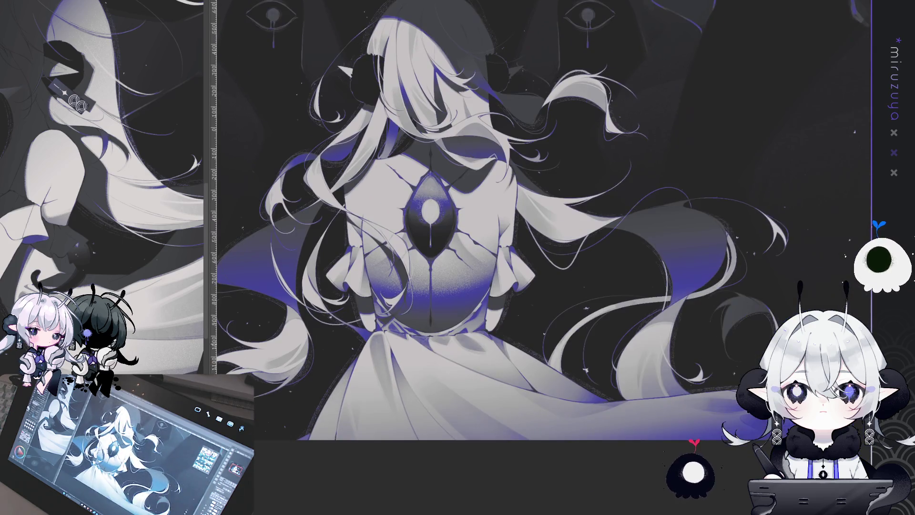
pyautogui.moveTo(794, 328); pyautogui.dragTo(756, 318)
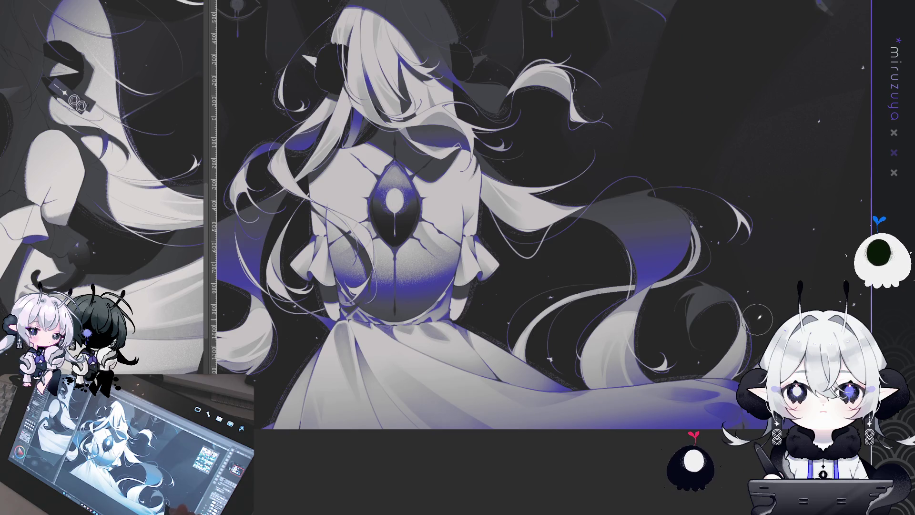
pyautogui.scroll(-1, 685, 302)
pyautogui.scroll(1, 503, 248)
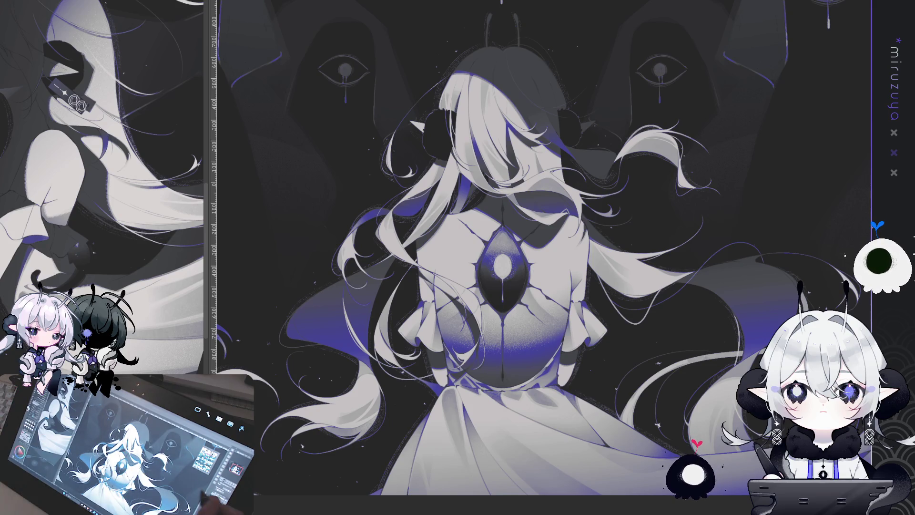
pyautogui.hotkey('ctrl', '-')
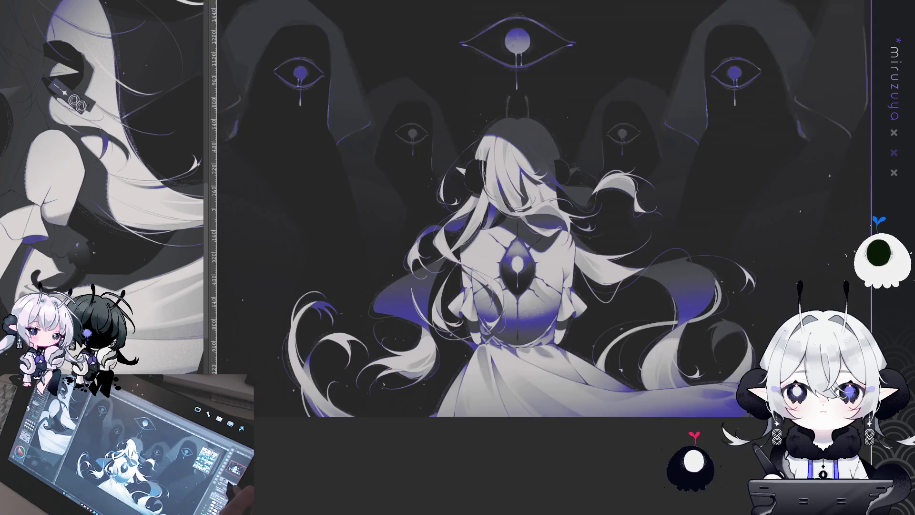
pyautogui.hotkey('ctrl', '-')
pyautogui.hotkey('ctrl', '-')
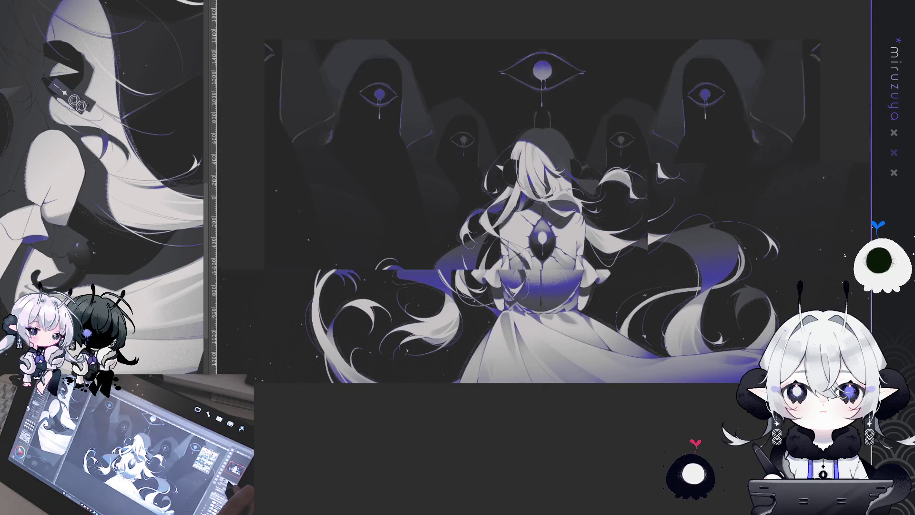
pyautogui.hotkey('ctrl', '+')
pyautogui.hotkey('ctrl', '+')
pyautogui.hotkey('ctrl', '+')
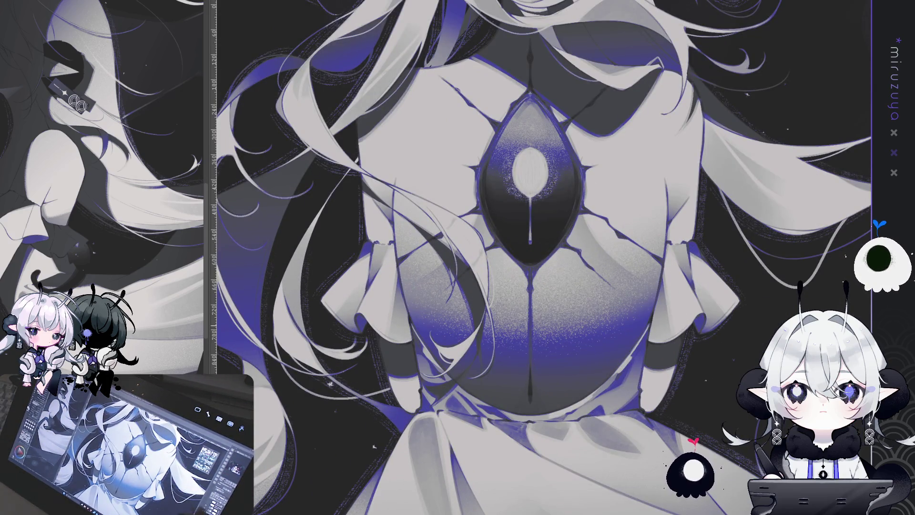
pyautogui.scroll(-5, 540, 258)
pyautogui.hscroll(5, 541, 258)
pyautogui.scroll(-10, 586, 365)
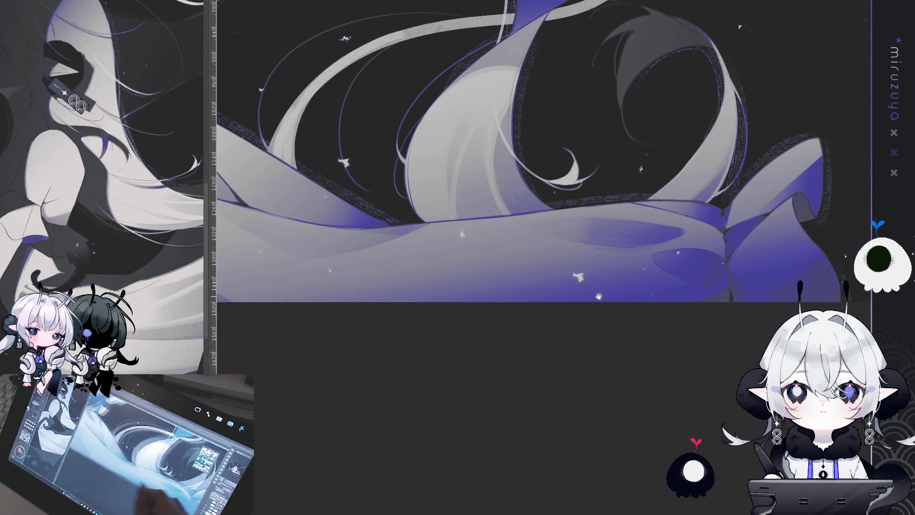
pyautogui.scroll(15, 540, 320)
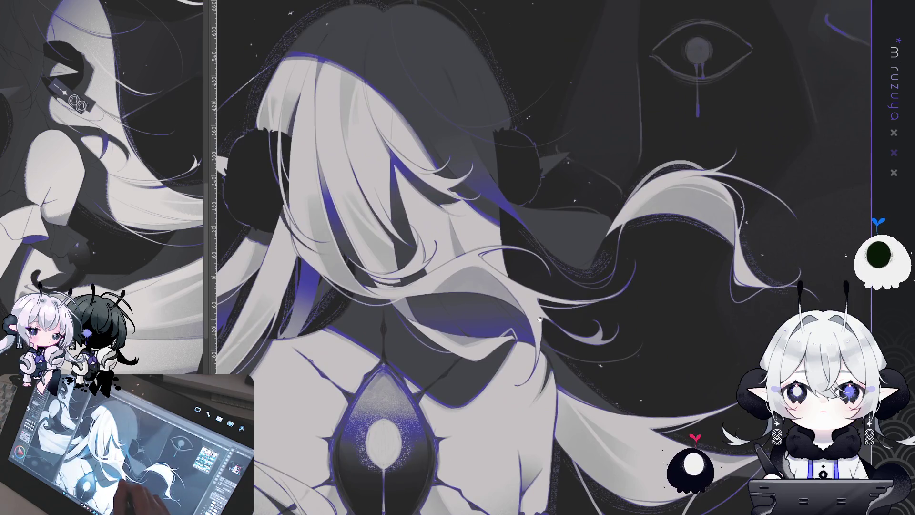
pyautogui.moveTo(540, 320); pyautogui.dragTo(623, 312)
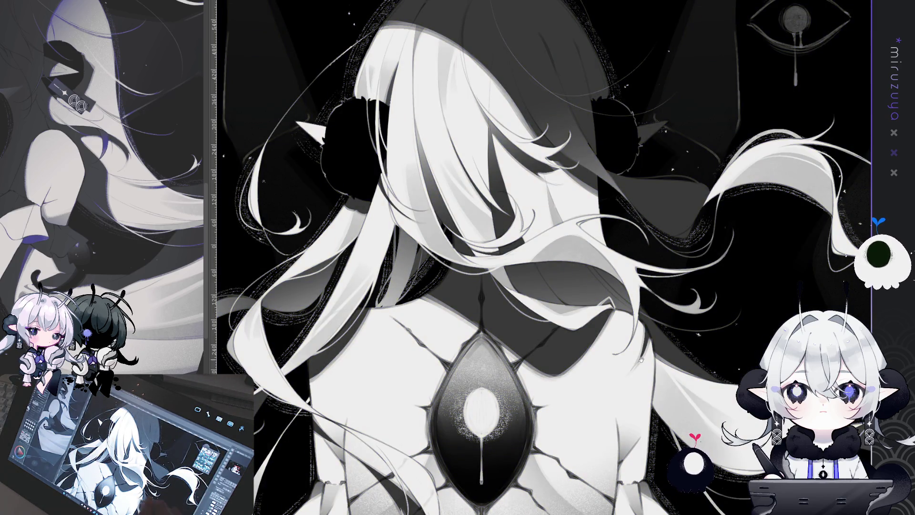
# Draw light vertical hatch strokes on the skirt below the chest eye and darken them
pyautogui.moveTo(641, 360); pyautogui.dragTo(599, 367)
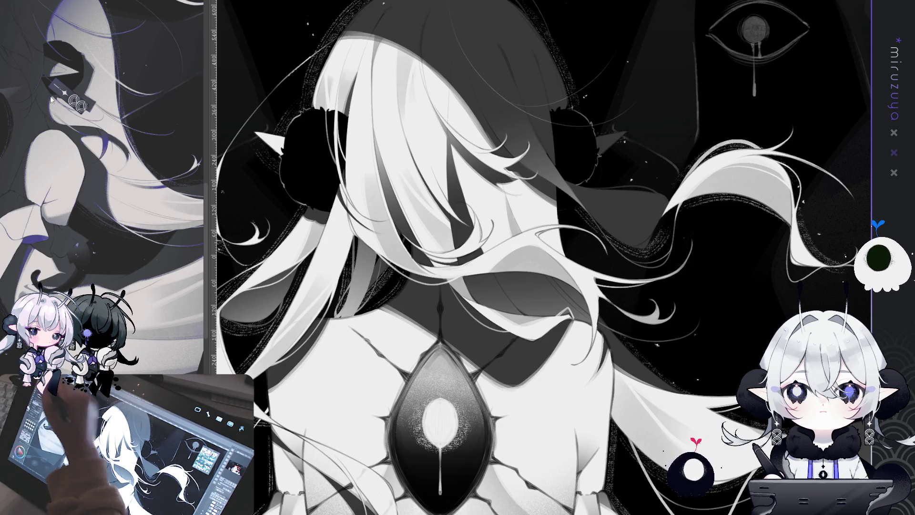
pyautogui.scroll(-2, 448, 118)
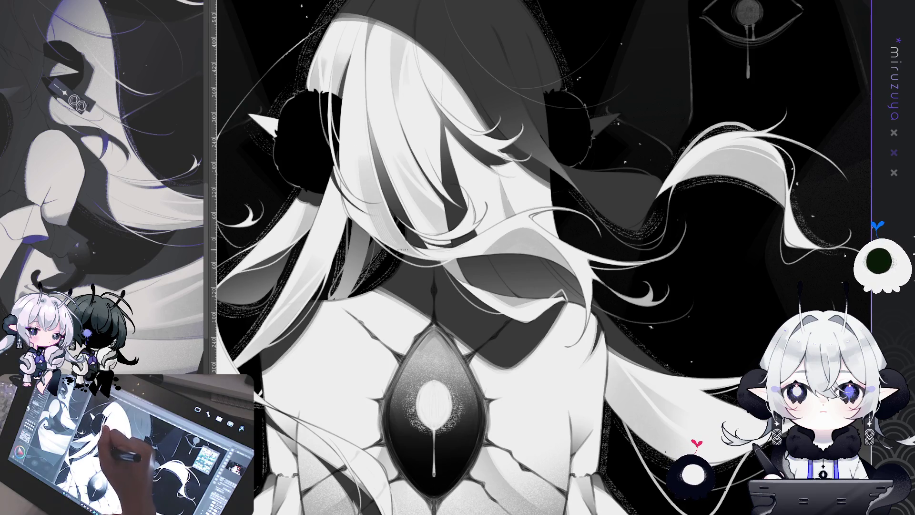
pyautogui.moveTo(560, 190)
pyautogui.mouseDown()
pyautogui.moveTo(666, 216)
pyautogui.moveTo(472, 267)
pyautogui.mouseUp()
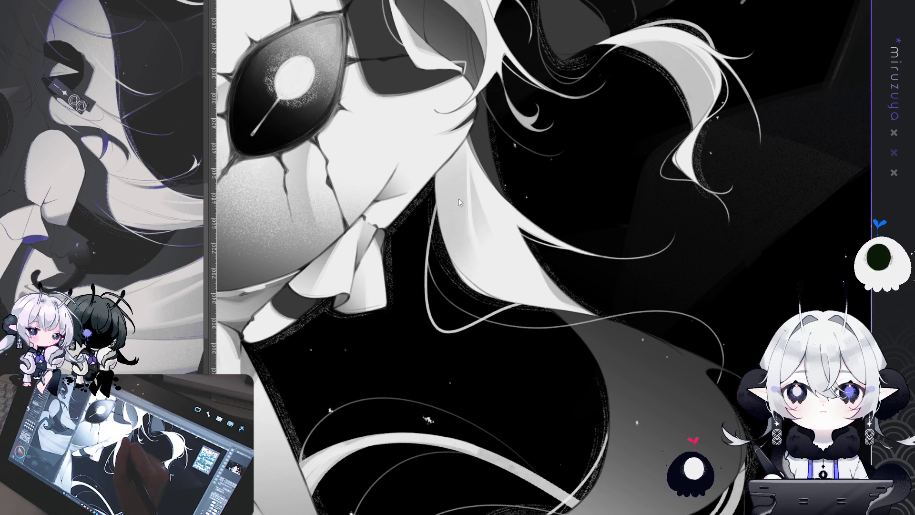
pyautogui.moveTo(476, 267); pyautogui.dragTo(604, 166)
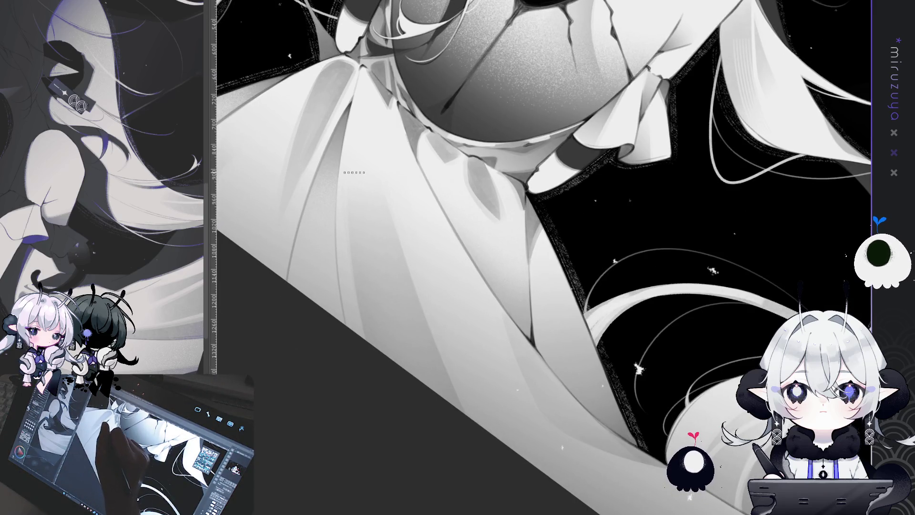
pyautogui.moveTo(351, 214)
pyautogui.mouseDown()
pyautogui.moveTo(382, 345)
pyautogui.moveTo(383, 334)
pyautogui.mouseUp()
pyautogui.moveTo(372, 272); pyautogui.dragTo(358, 214)
pyautogui.scroll(-5, 538, 257)
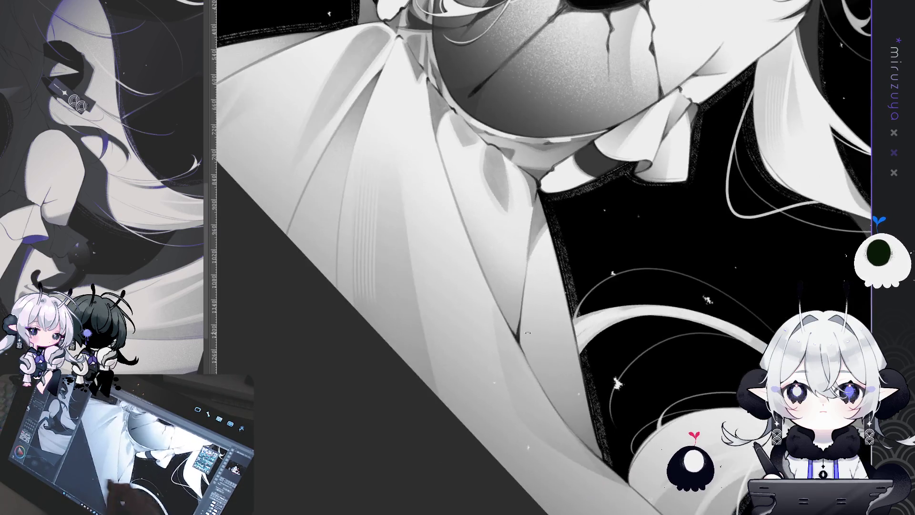
pyautogui.scroll(5, 539, 257)
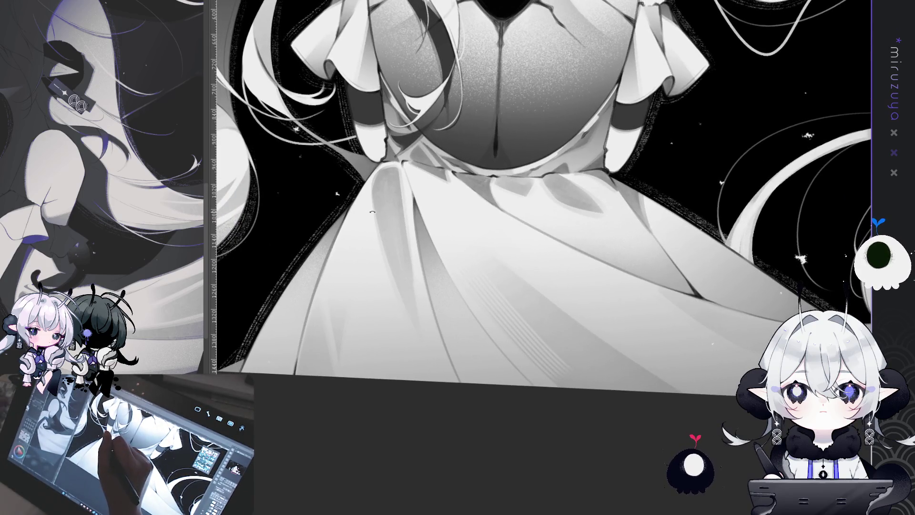
# Add a light stroke on the skirt and a thin hatched line down the hair strand
pyautogui.moveTo(381, 257); pyautogui.dragTo(413, 329)
pyautogui.moveTo(402, 218)
pyautogui.mouseDown()
pyautogui.moveTo(426, 360)
pyautogui.moveTo(498, 371)
pyautogui.moveTo(498, 339)
pyautogui.moveTo(749, 193)
pyautogui.mouseUp()
pyautogui.moveTo(484, 327); pyautogui.dragTo(469, 220)
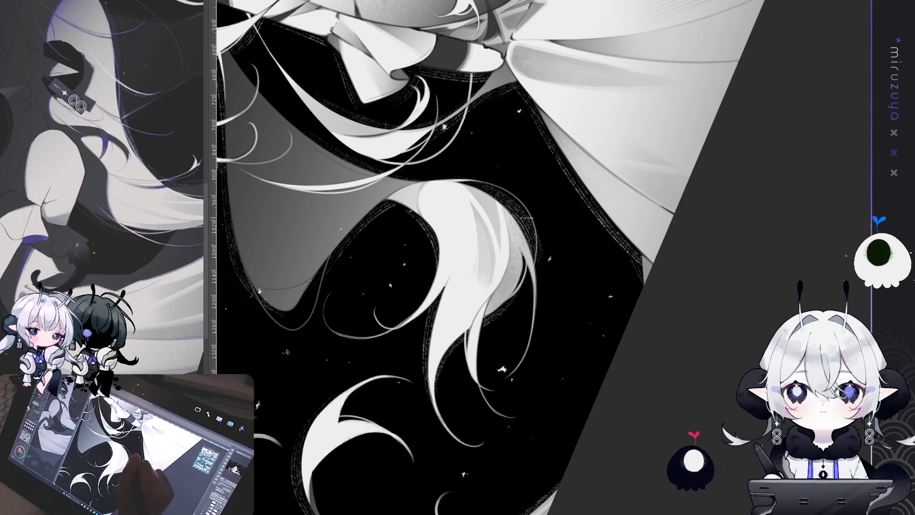
pyautogui.moveTo(526, 217); pyautogui.dragTo(582, 117)
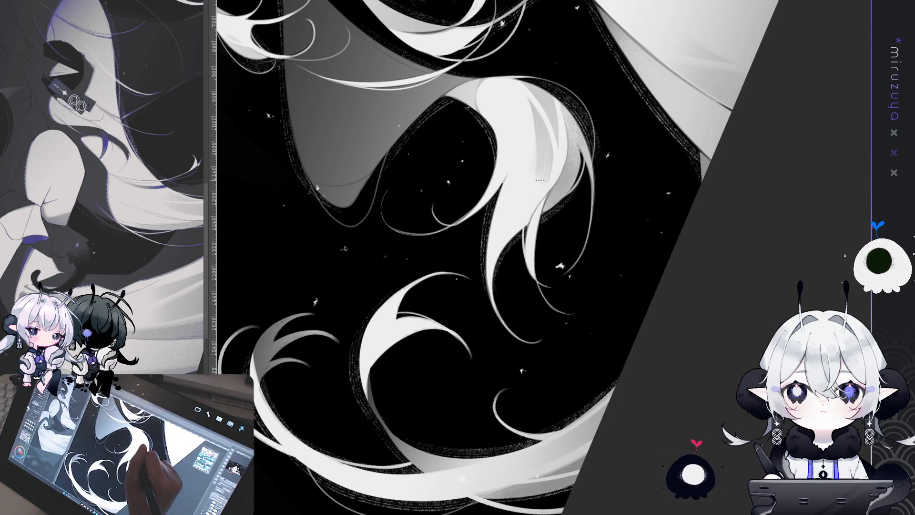
pyautogui.moveTo(584, 202); pyautogui.dragTo(427, 222)
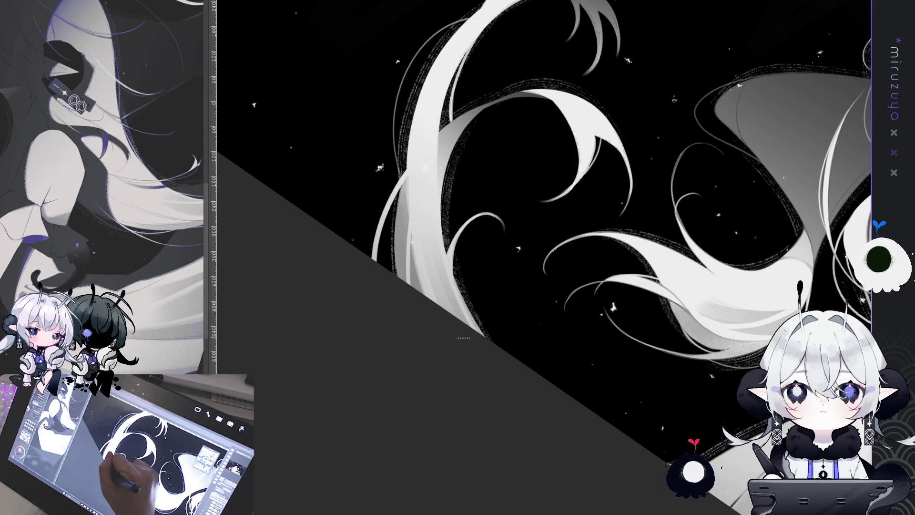
pyautogui.moveTo(449, 415)
pyautogui.mouseDown()
pyautogui.moveTo(538, 286)
pyautogui.moveTo(647, 296)
pyautogui.moveTo(244, 234)
pyautogui.mouseUp()
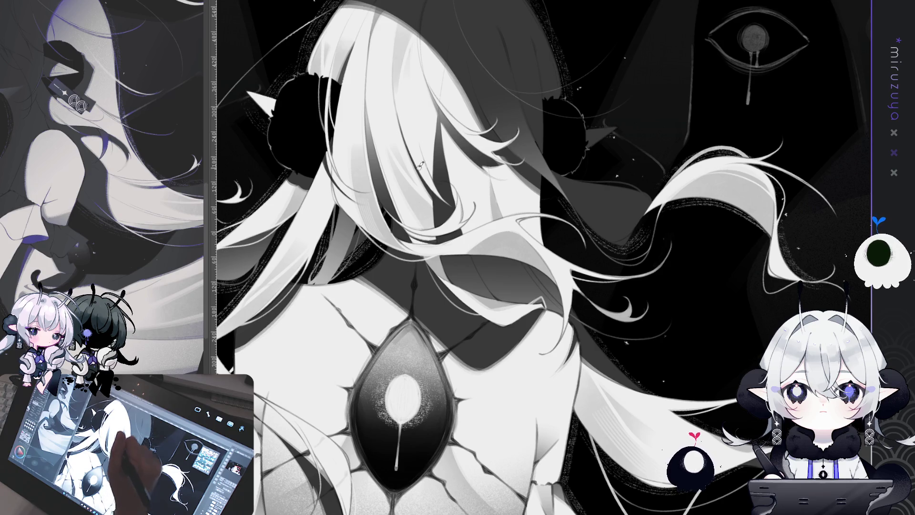
pyautogui.moveTo(372, 96); pyautogui.dragTo(499, 158)
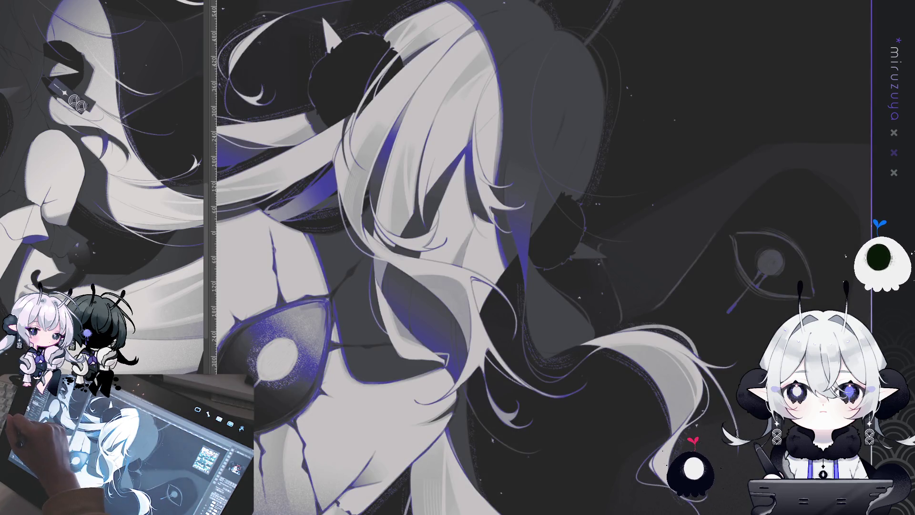
pyautogui.moveTo(404, 153); pyautogui.dragTo(409, 205)
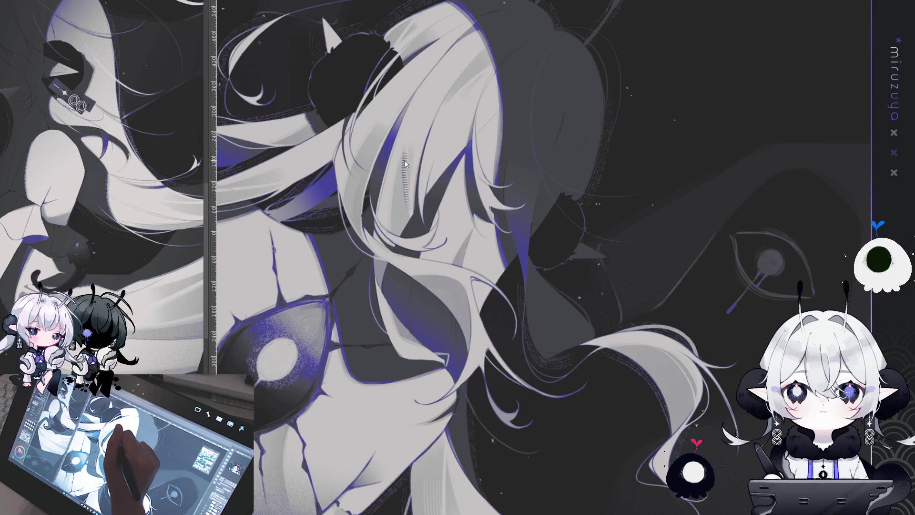
pyautogui.moveTo(403, 163); pyautogui.dragTo(408, 214)
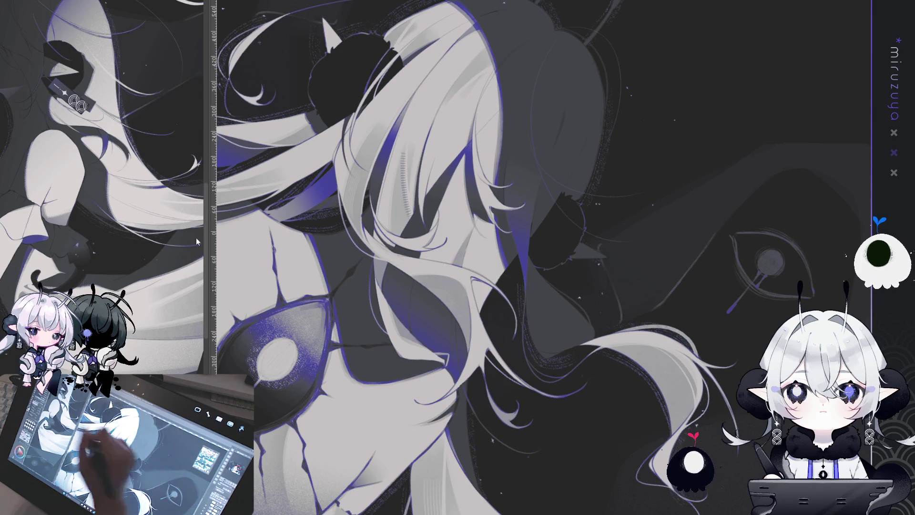
pyautogui.moveTo(197, 242); pyautogui.dragTo(375, 253)
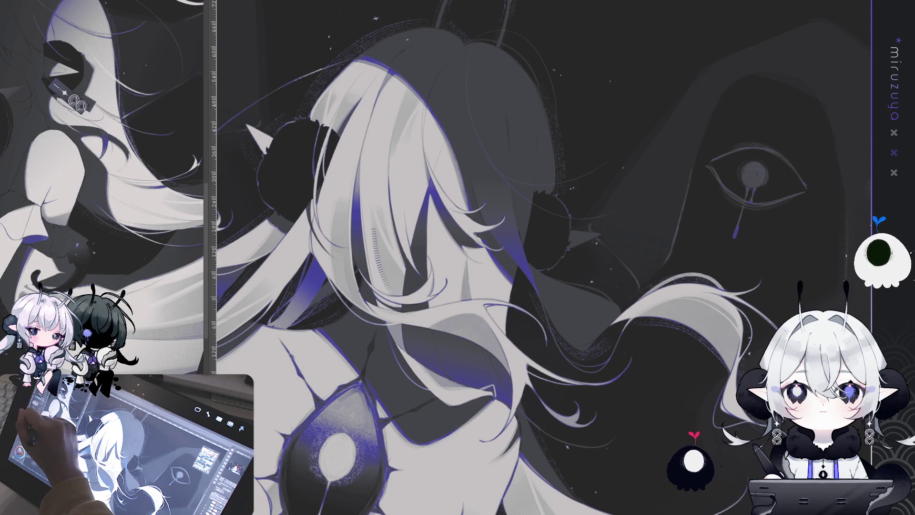
# Undo the hatched hair strokes, including a redrawn shorter one, and re-orient the view
pyautogui.hotkey('ctrl', 'z')
pyautogui.moveTo(373, 224); pyautogui.dragTo(385, 271)
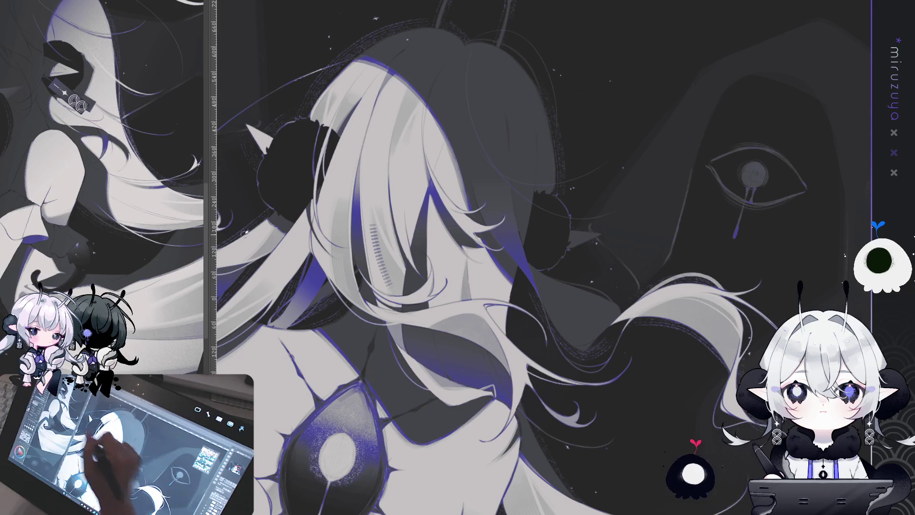
pyautogui.hotkey('ctrl', 'z')
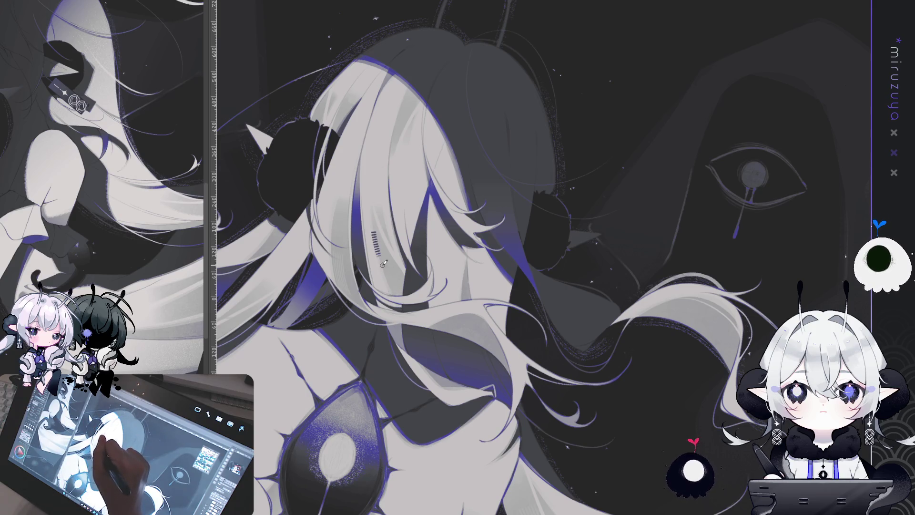
pyautogui.hotkey('ctrl', 'z')
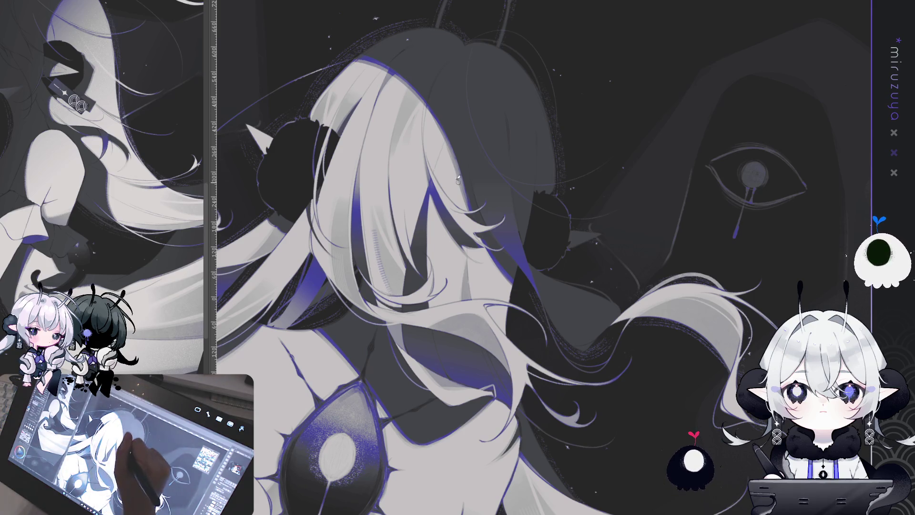
pyautogui.moveTo(458, 179); pyautogui.dragTo(492, 165)
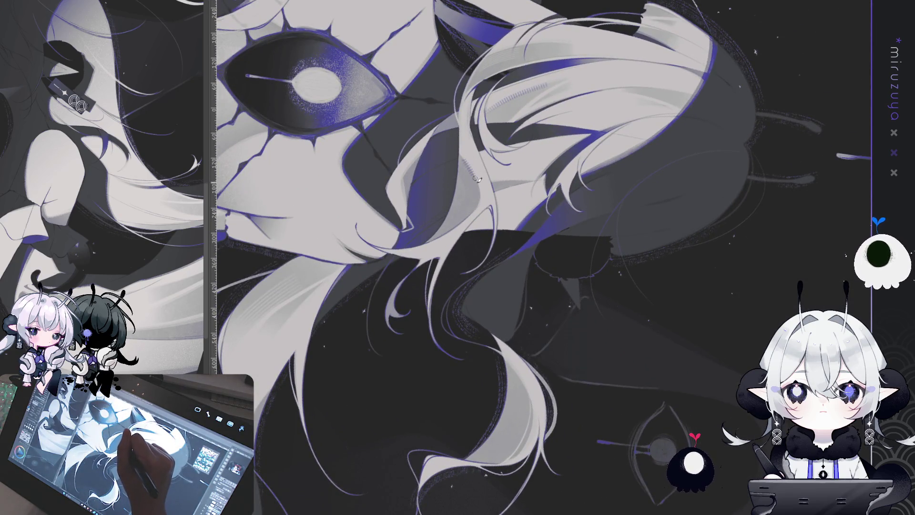
pyautogui.moveTo(466, 229); pyautogui.dragTo(662, 328)
pyautogui.moveTo(332, 314); pyautogui.dragTo(440, 248)
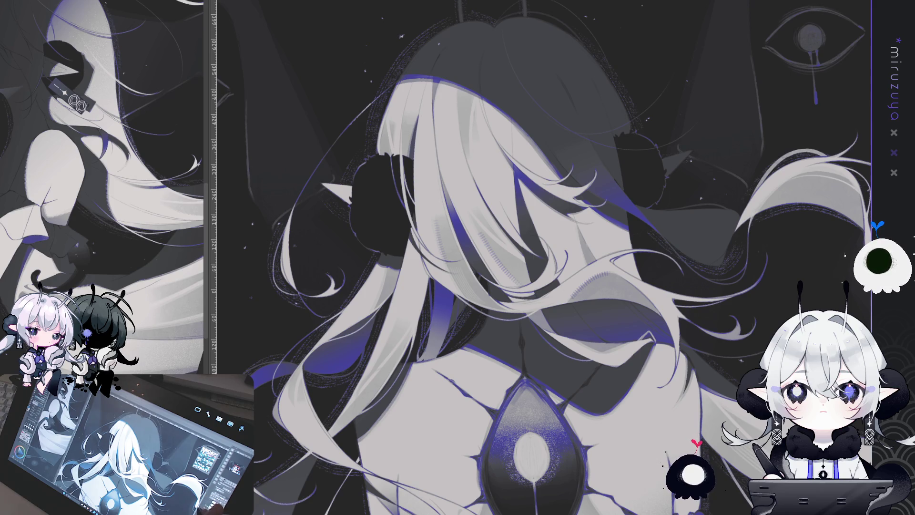
pyautogui.moveTo(477, 238)
pyautogui.mouseDown()
pyautogui.moveTo(533, 136)
pyautogui.moveTo(546, 174)
pyautogui.mouseUp()
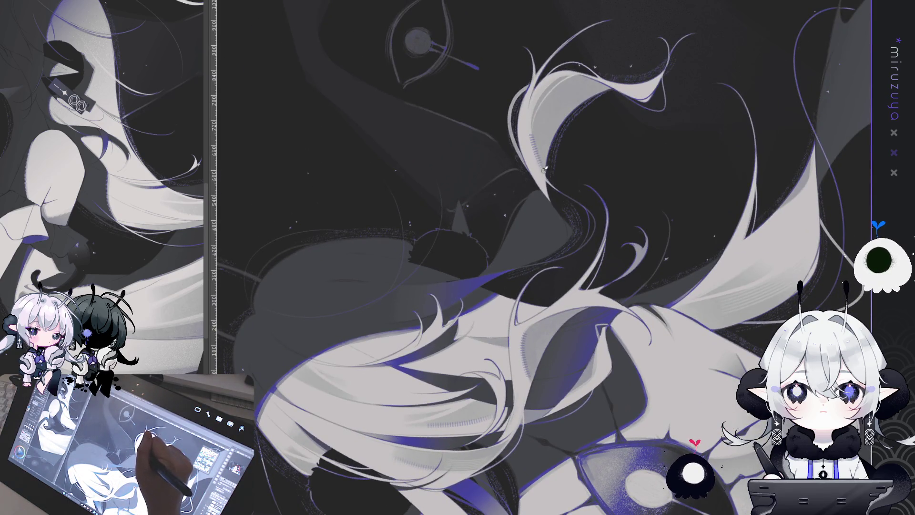
# Draw a thin hatched stroke along the hair strand and another down the dress sleeve
pyautogui.moveTo(533, 131)
pyautogui.mouseDown()
pyautogui.moveTo(582, 464)
pyautogui.moveTo(557, 200)
pyautogui.moveTo(524, 262)
pyautogui.moveTo(497, 151)
pyautogui.moveTo(519, 193)
pyautogui.mouseUp()
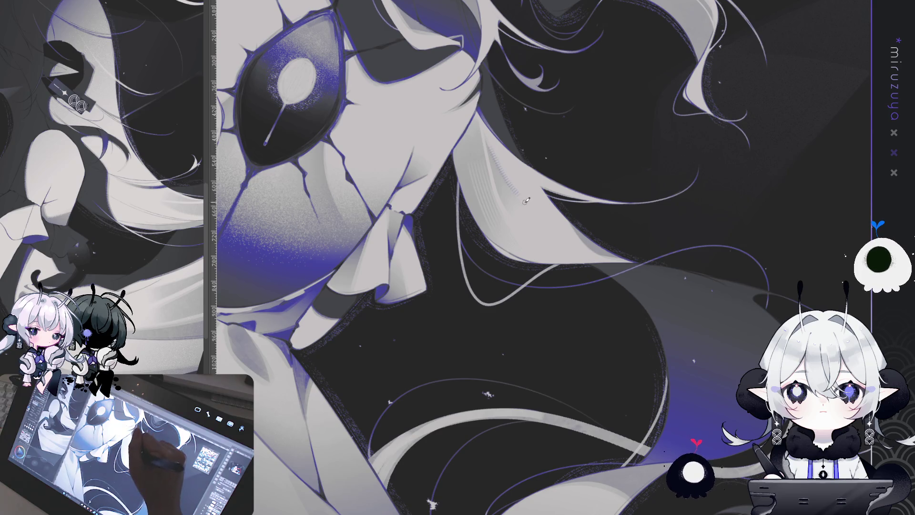
pyautogui.moveTo(491, 145); pyautogui.dragTo(523, 201)
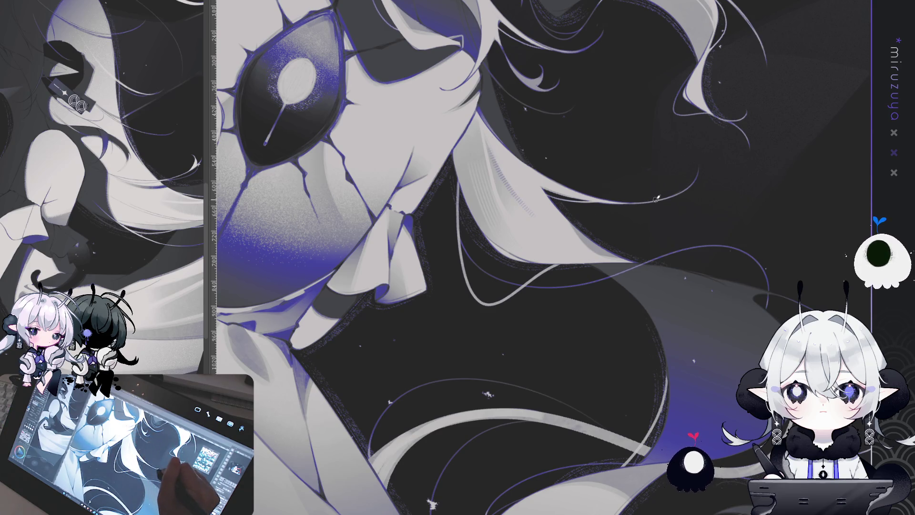
pyautogui.moveTo(653, 201)
pyautogui.mouseDown()
pyautogui.moveTo(519, 215)
pyautogui.moveTo(517, 245)
pyautogui.mouseUp()
pyautogui.moveTo(568, 166); pyautogui.dragTo(614, 220)
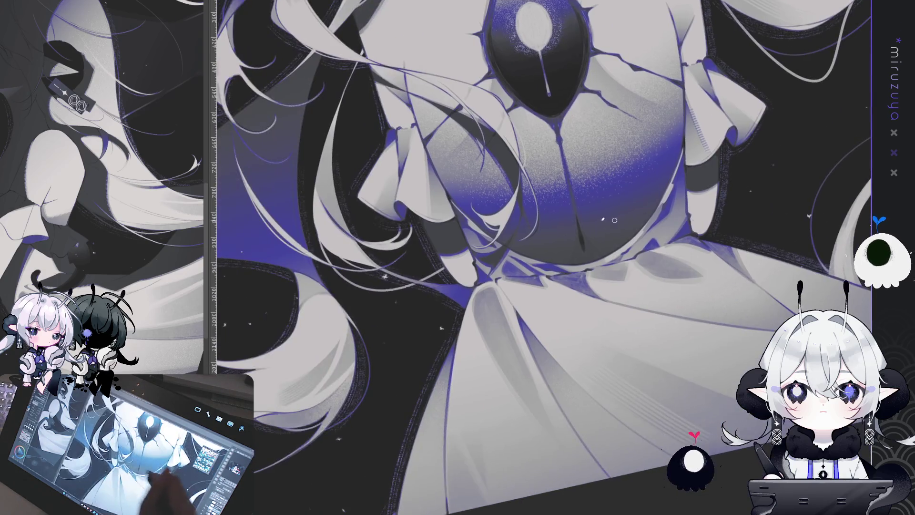
pyautogui.moveTo(428, 170); pyautogui.dragTo(431, 217)
pyautogui.moveTo(524, 314)
pyautogui.mouseDown()
pyautogui.moveTo(514, 190)
pyautogui.moveTo(500, 143)
pyautogui.moveTo(475, 118)
pyautogui.mouseUp()
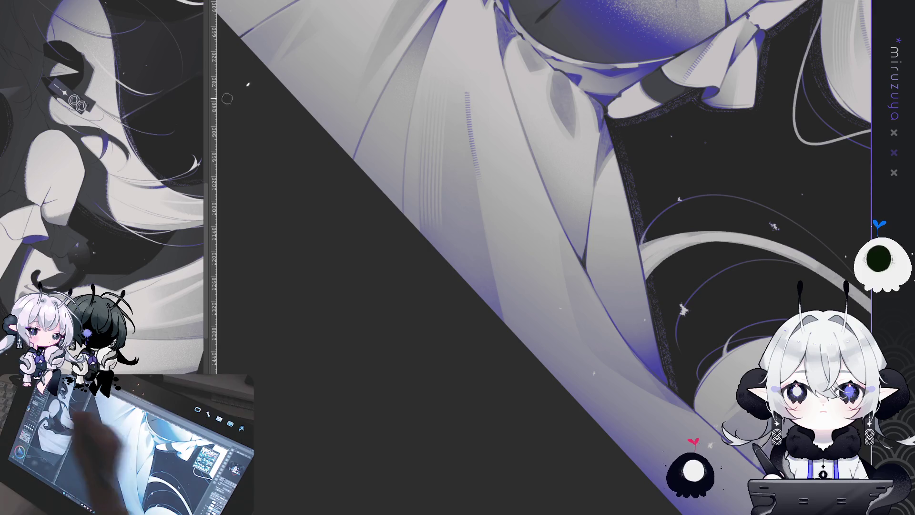
# Lengthen the sleeve's hatched line, then paint flat grey over one skirt fold's hatching
pyautogui.moveTo(467, 88); pyautogui.dragTo(468, 113)
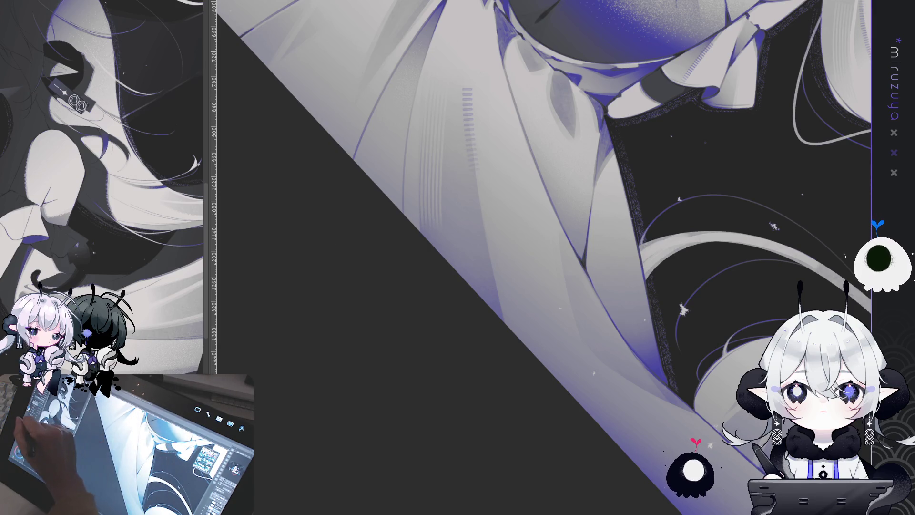
pyautogui.moveTo(467, 98); pyautogui.dragTo(506, 324)
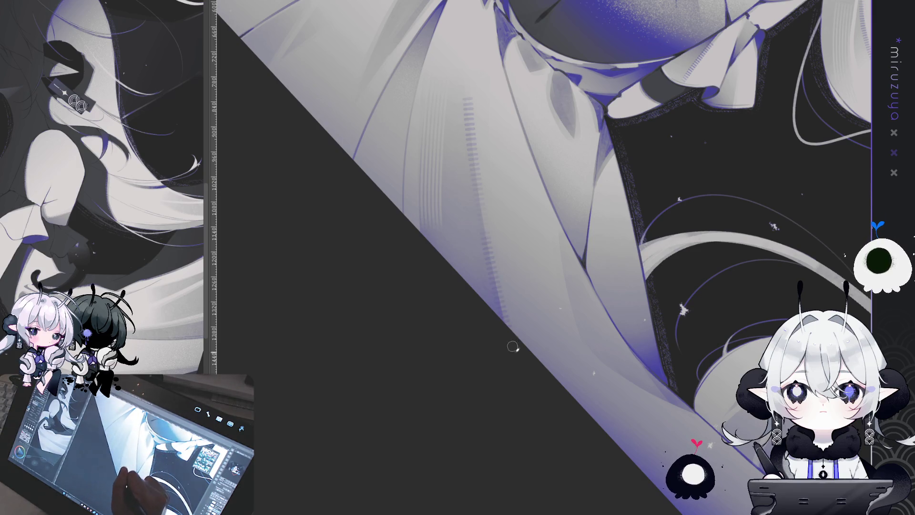
pyautogui.moveTo(613, 332); pyautogui.dragTo(671, 211)
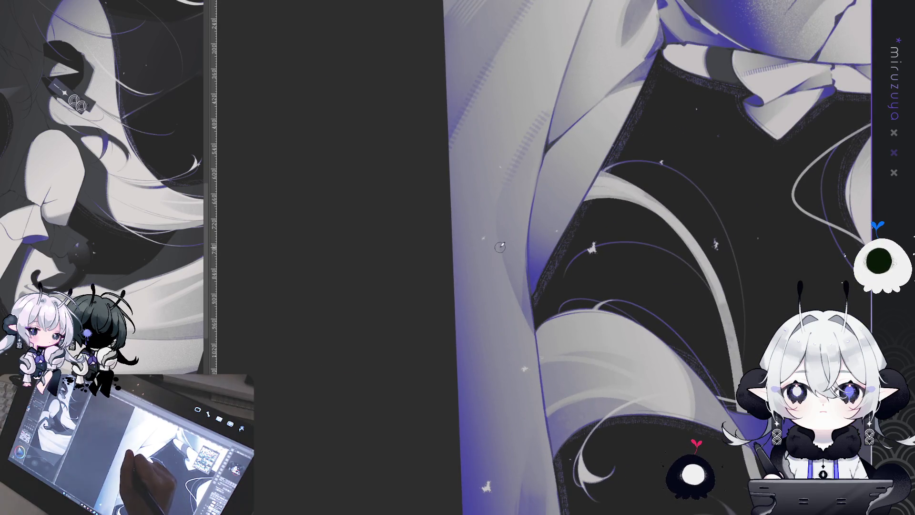
pyautogui.moveTo(531, 334); pyautogui.dragTo(506, 134)
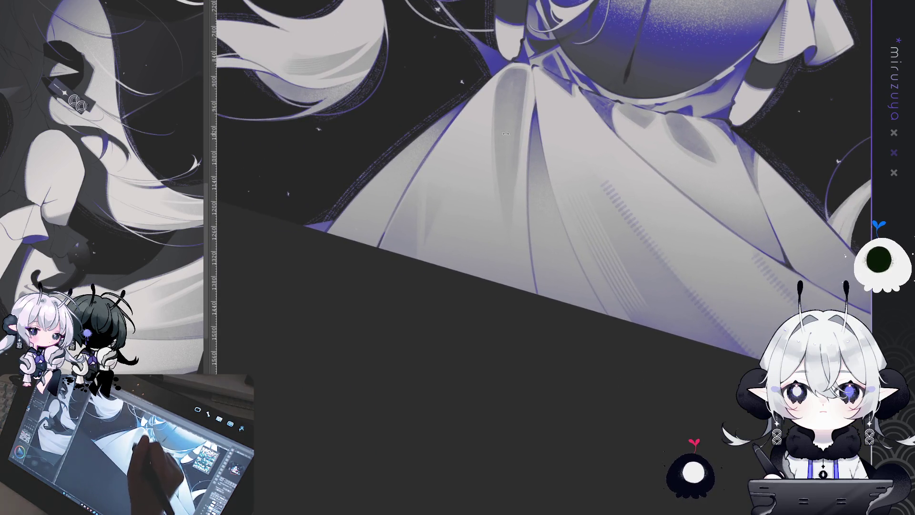
pyautogui.moveTo(495, 97); pyautogui.dragTo(490, 136)
pyautogui.moveTo(471, 438)
pyautogui.mouseDown()
pyautogui.moveTo(334, 382)
pyautogui.moveTo(169, 340)
pyautogui.mouseUp()
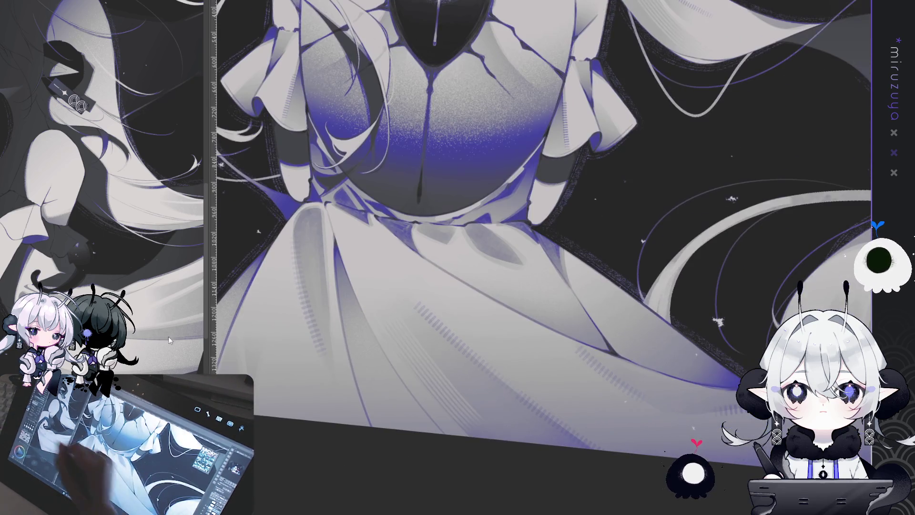
pyautogui.moveTo(547, 259); pyautogui.dragTo(528, 197)
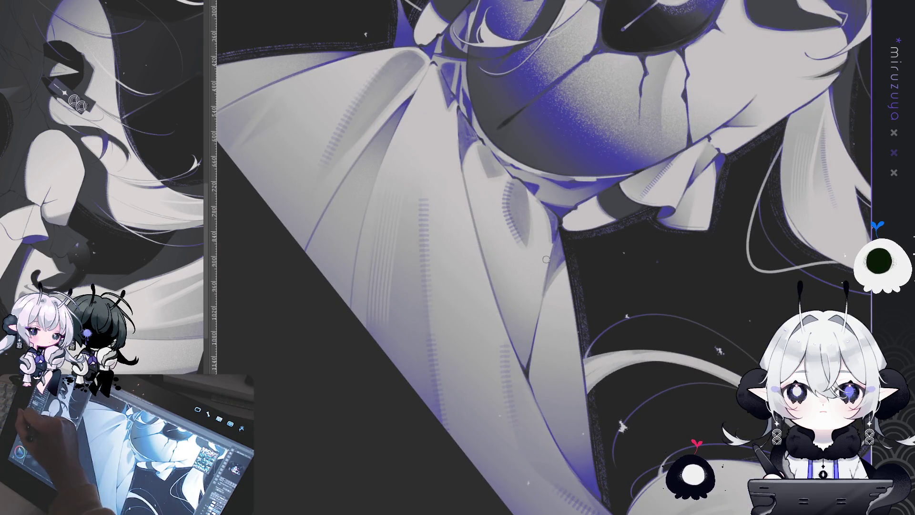
pyautogui.moveTo(529, 243); pyautogui.dragTo(511, 199)
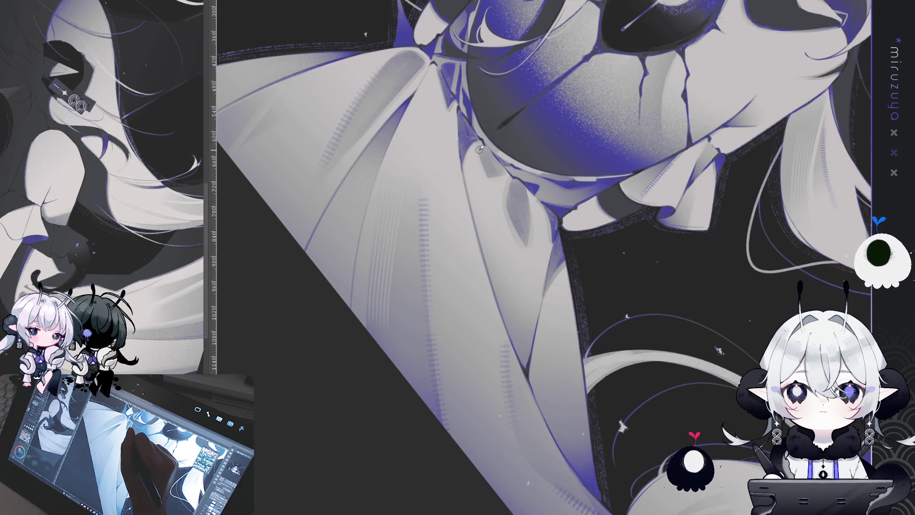
# Add short hatch marks along the edge of the flowing white hair lock
pyautogui.moveTo(479, 149)
pyautogui.mouseDown()
pyautogui.moveTo(605, 409)
pyautogui.moveTo(599, 465)
pyautogui.mouseUp()
pyautogui.moveTo(476, 354); pyautogui.dragTo(627, 300)
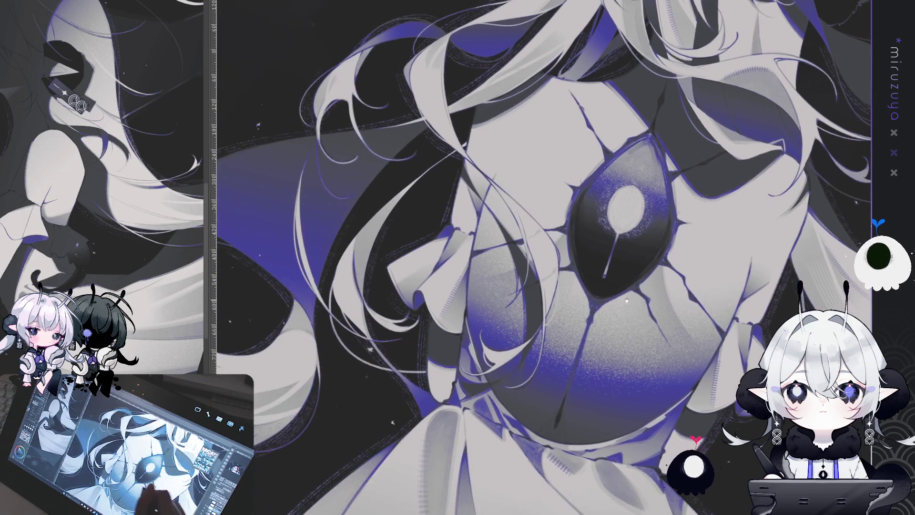
pyautogui.moveTo(530, 342); pyautogui.dragTo(630, 326)
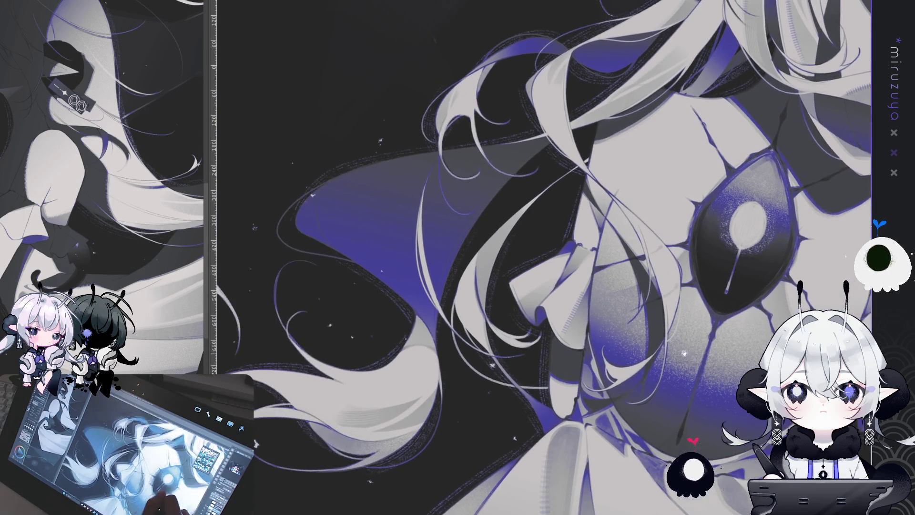
pyautogui.moveTo(345, 503)
pyautogui.mouseDown()
pyautogui.moveTo(468, 389)
pyautogui.moveTo(546, 259)
pyautogui.mouseUp()
pyautogui.moveTo(498, 193)
pyautogui.mouseDown()
pyautogui.moveTo(520, 169)
pyautogui.moveTo(680, 241)
pyautogui.mouseUp()
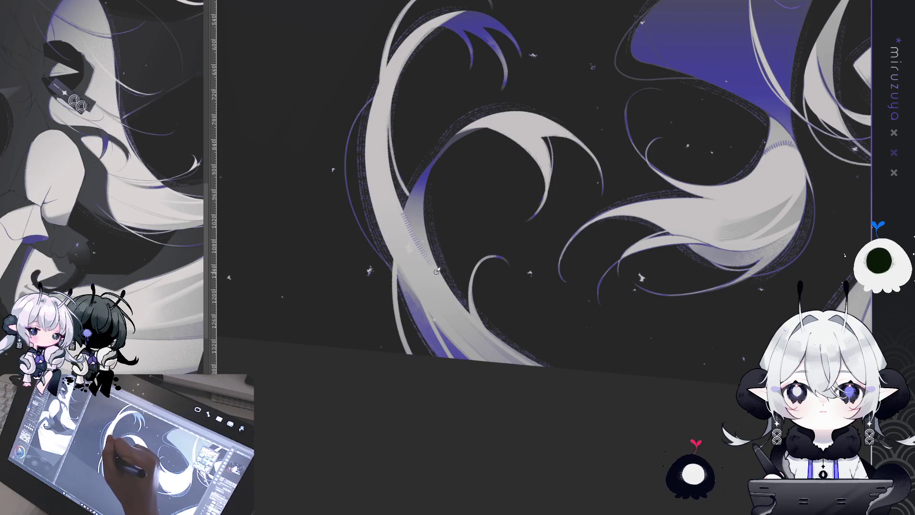
# Draw a curved hatching stroke along the lower hair lock
pyautogui.moveTo(437, 271)
pyautogui.mouseDown()
pyautogui.moveTo(451, 322)
pyautogui.moveTo(435, 288)
pyautogui.mouseUp()
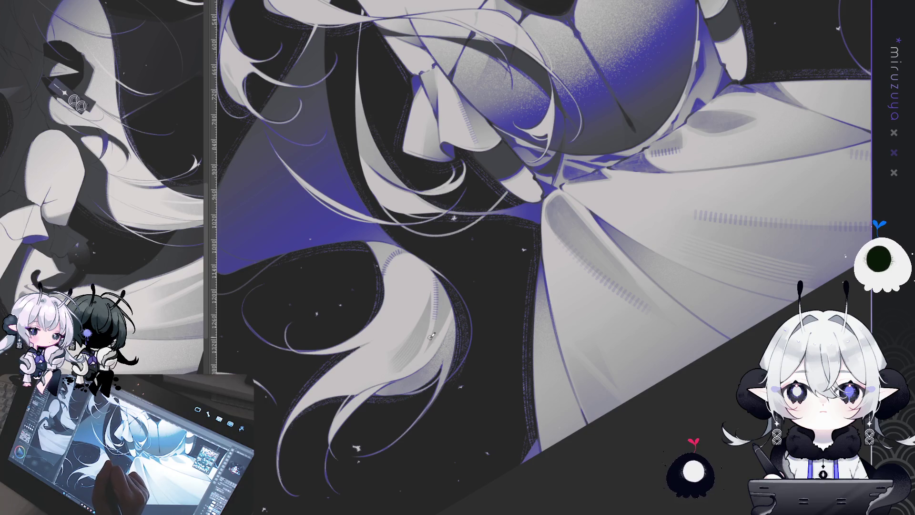
pyautogui.moveTo(431, 336)
pyautogui.mouseDown()
pyautogui.moveTo(712, 310)
pyautogui.moveTo(286, 44)
pyautogui.mouseUp()
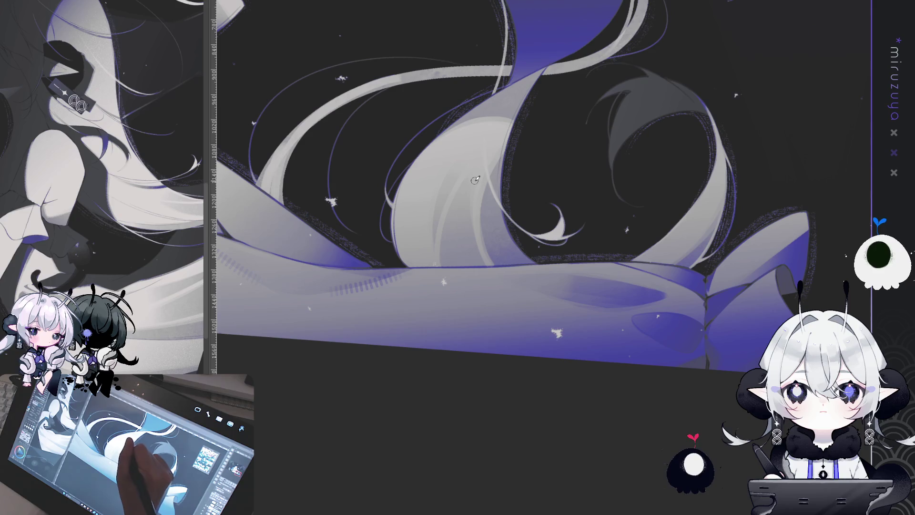
pyautogui.moveTo(474, 171); pyautogui.dragTo(490, 262)
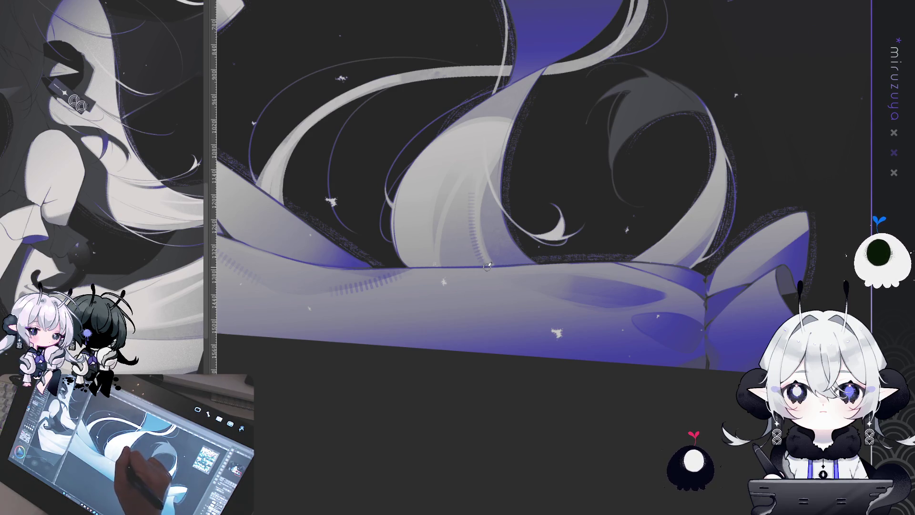
# Add short hatch marks along the hair edge and the pale ribbon edge near the hem
pyautogui.moveTo(487, 266); pyautogui.dragTo(705, 418)
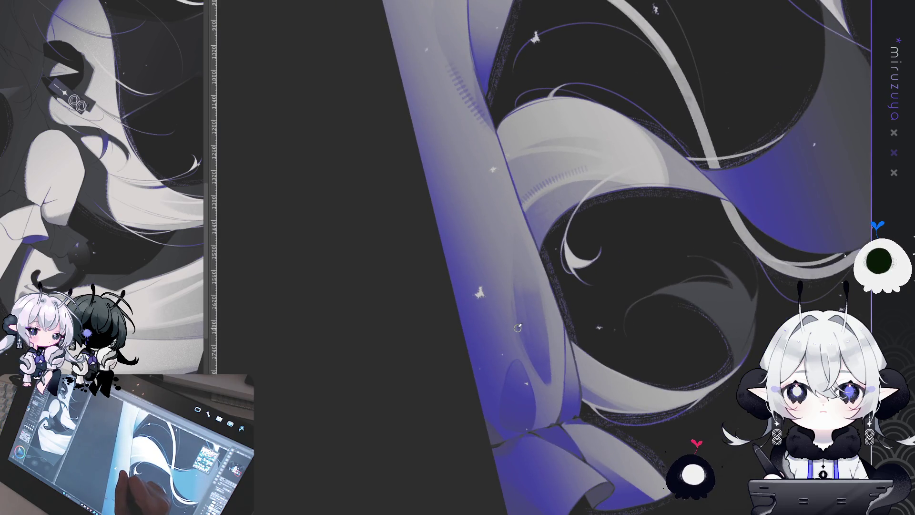
pyautogui.moveTo(519, 369); pyautogui.dragTo(524, 360)
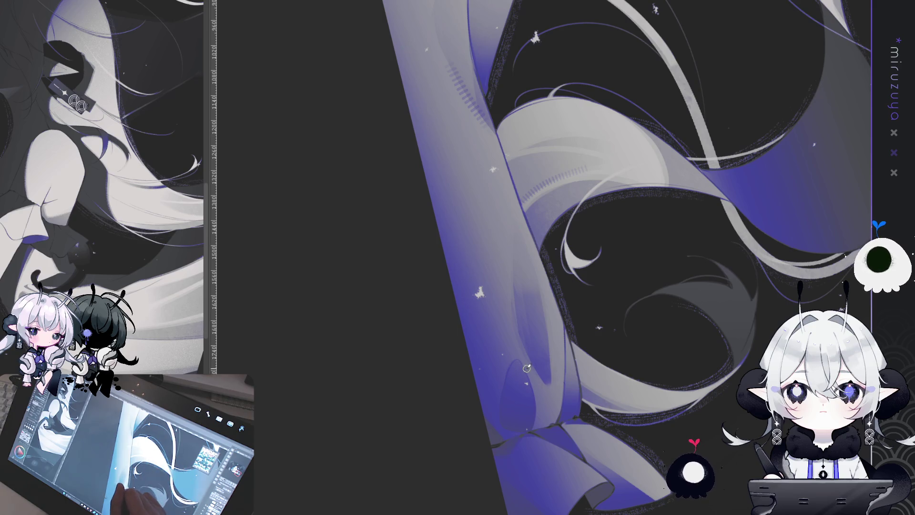
pyautogui.moveTo(527, 370)
pyautogui.mouseDown()
pyautogui.moveTo(537, 420)
pyautogui.moveTo(498, 357)
pyautogui.moveTo(470, 276)
pyautogui.moveTo(489, 335)
pyautogui.mouseUp()
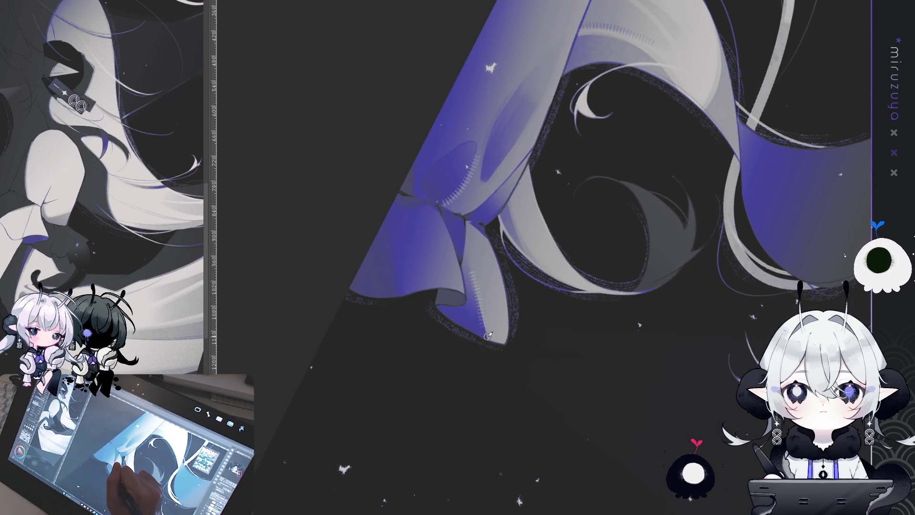
pyautogui.moveTo(476, 298)
pyautogui.mouseDown()
pyautogui.moveTo(486, 338)
pyautogui.moveTo(647, 303)
pyautogui.mouseUp()
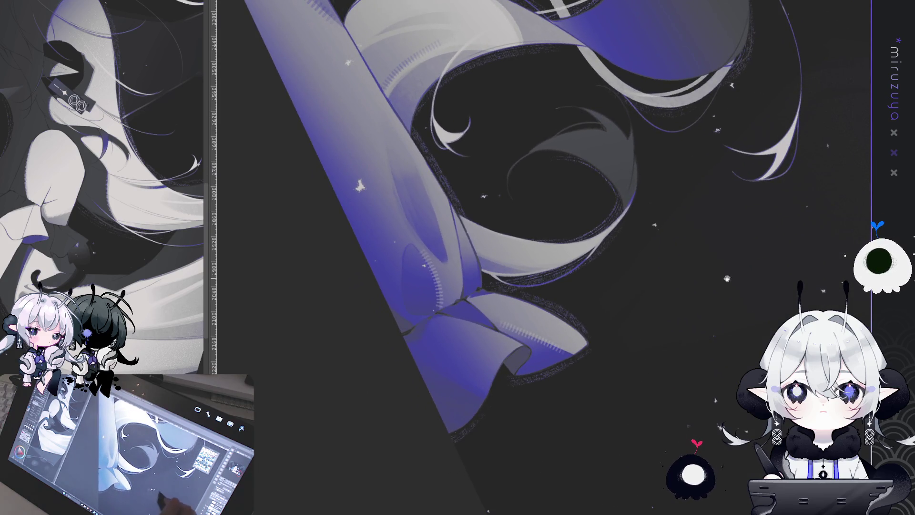
# Zoom and rotate the view to inspect the new hatching on the hair and ribbon
pyautogui.scroll(5, 477, 234)
pyautogui.scroll(2, 448, 258)
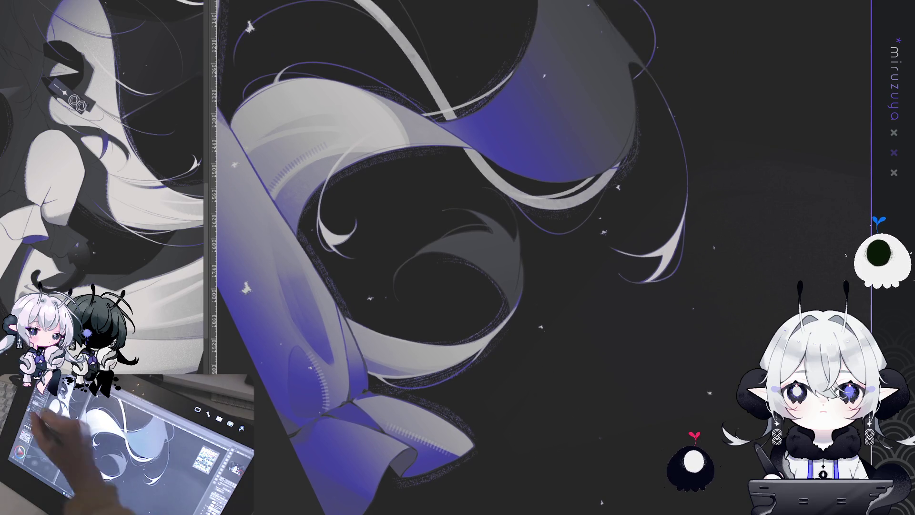
pyautogui.press('^')
pyautogui.press('^')
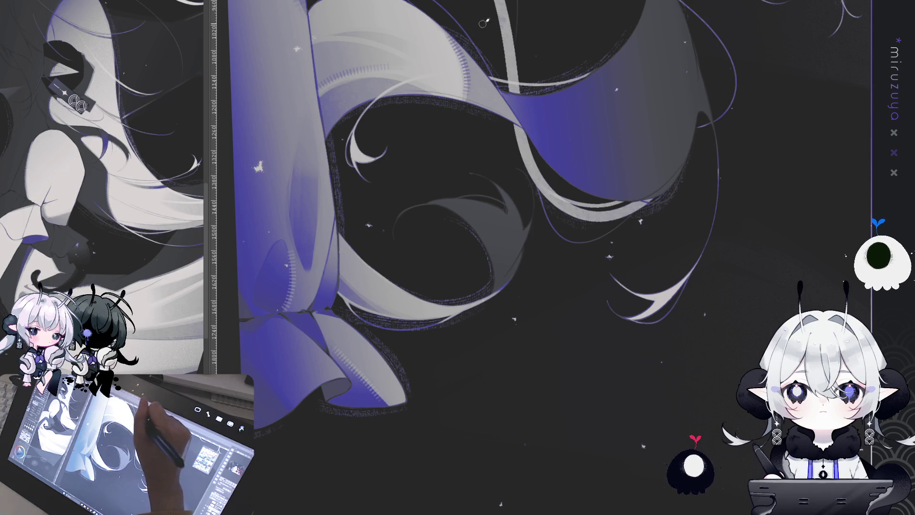
pyautogui.scroll(15, 484, 23)
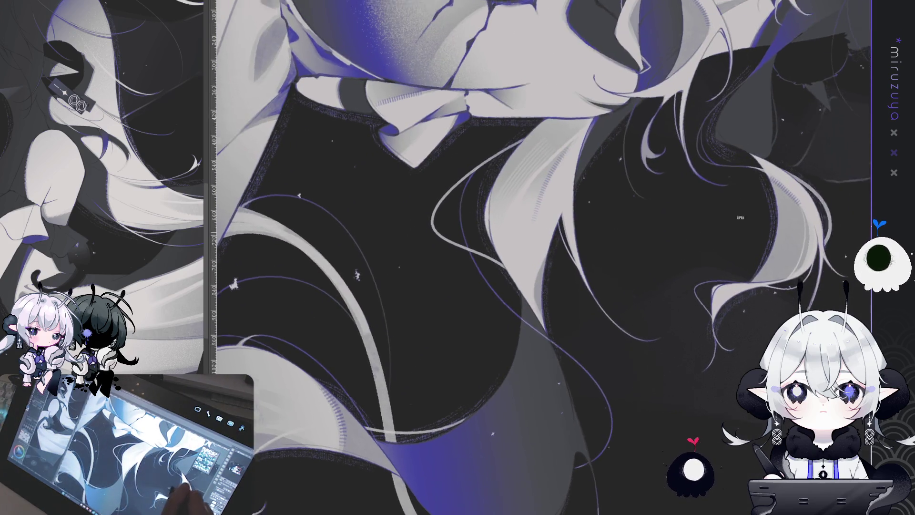
pyautogui.scroll(10, 740, 218)
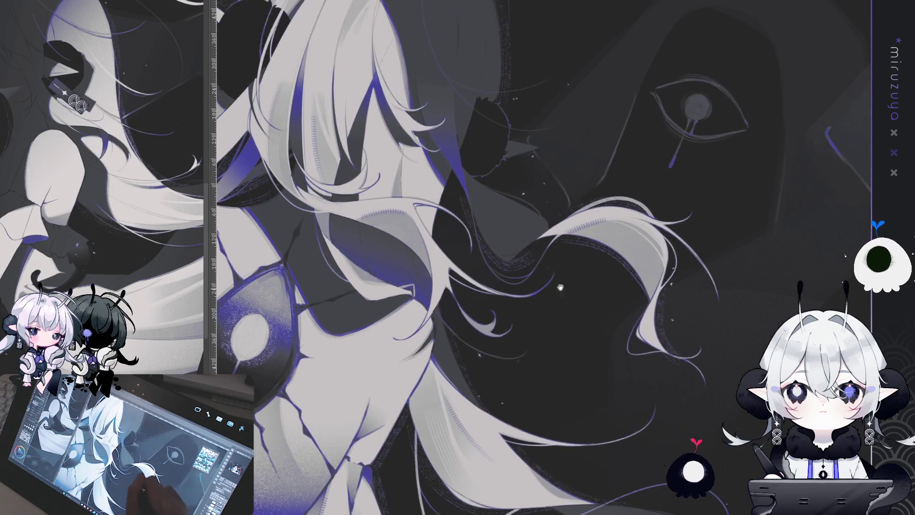
pyautogui.moveTo(560, 288); pyautogui.dragTo(591, 362)
pyautogui.scroll(-10, 428, 125)
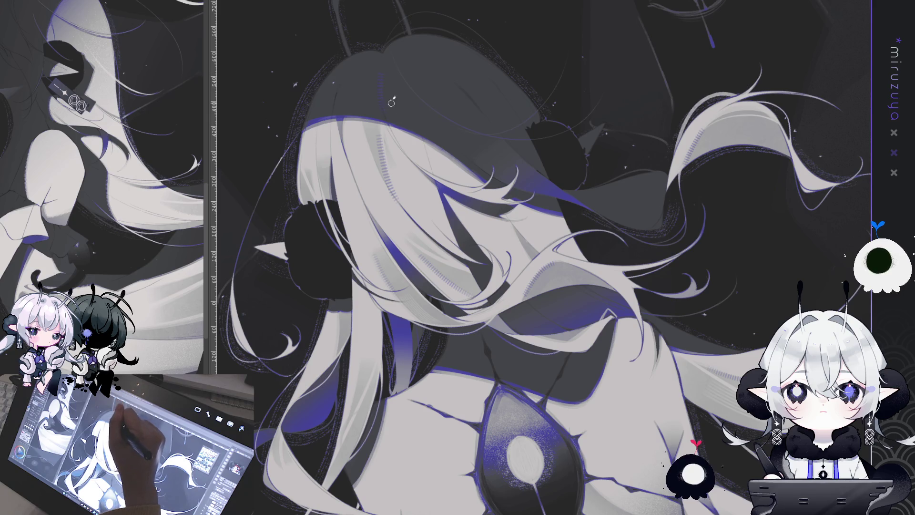
pyautogui.scroll(3, 570, 158)
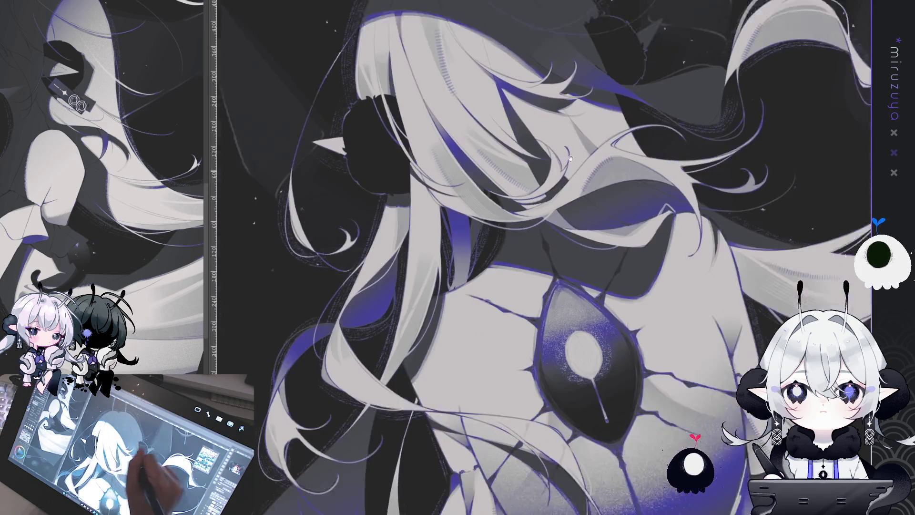
# Pan across the back eye motif and the flowing hair, then fit the whole illustration on screen
pyautogui.moveTo(570, 158); pyautogui.dragTo(592, 114)
pyautogui.moveTo(635, 51)
pyautogui.mouseDown()
pyautogui.moveTo(596, 116)
pyautogui.moveTo(539, 98)
pyautogui.mouseUp()
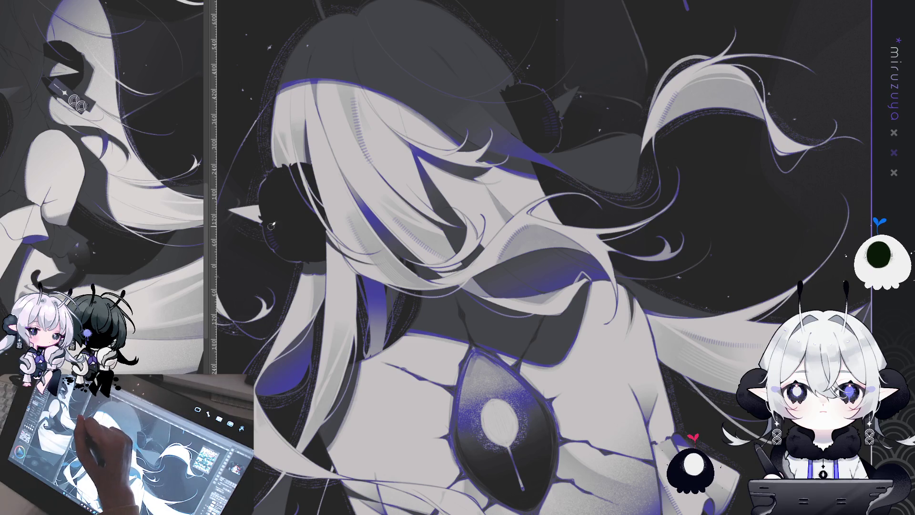
pyautogui.moveTo(572, 365); pyautogui.dragTo(621, 299)
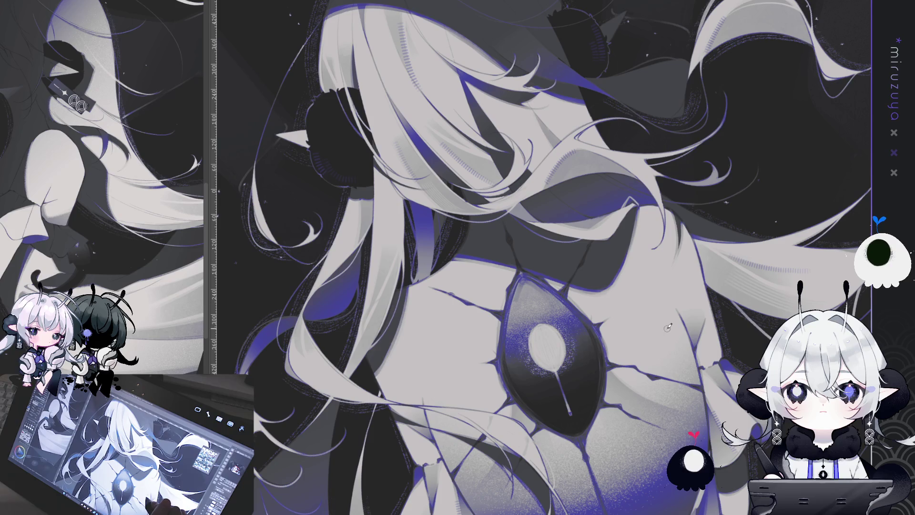
pyautogui.moveTo(506, 415)
pyautogui.mouseDown()
pyautogui.moveTo(406, 109)
pyautogui.moveTo(490, 305)
pyautogui.mouseUp()
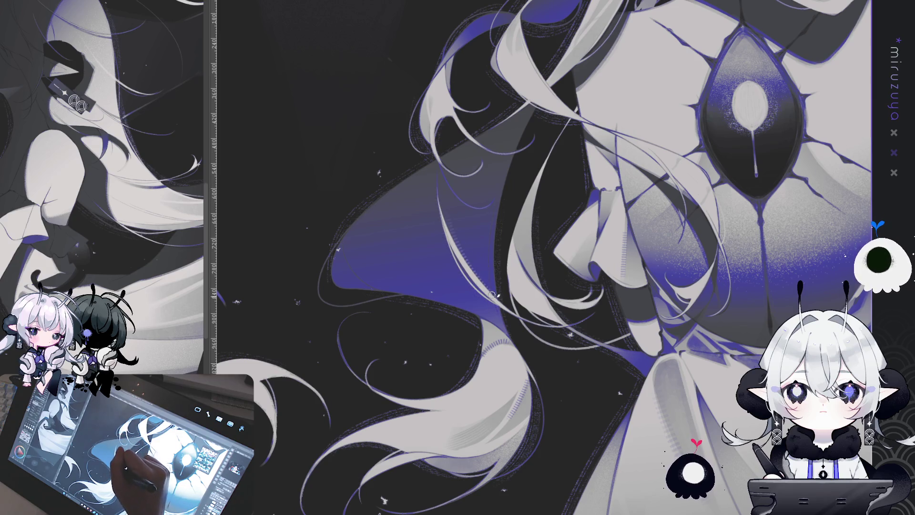
pyautogui.moveTo(491, 294); pyautogui.dragTo(632, 312)
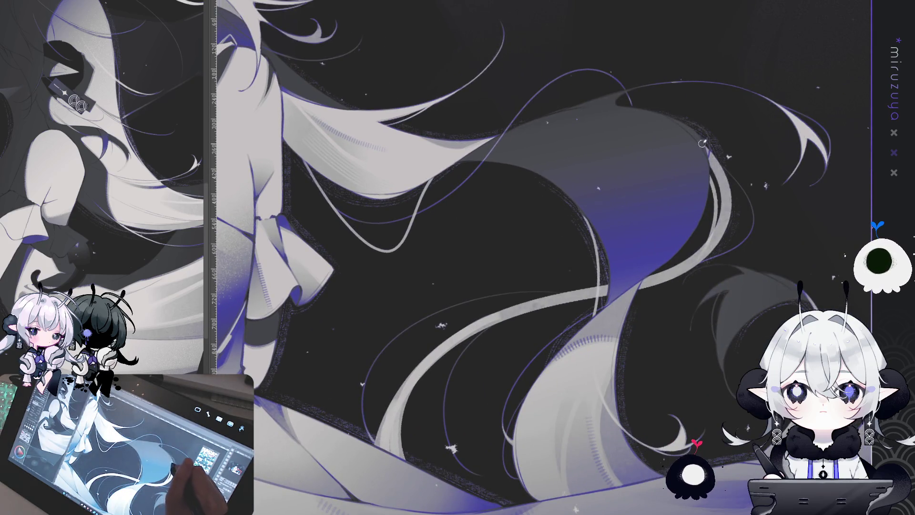
pyautogui.moveTo(702, 143); pyautogui.dragTo(714, 157)
pyautogui.hotkey('ctrl', '0')
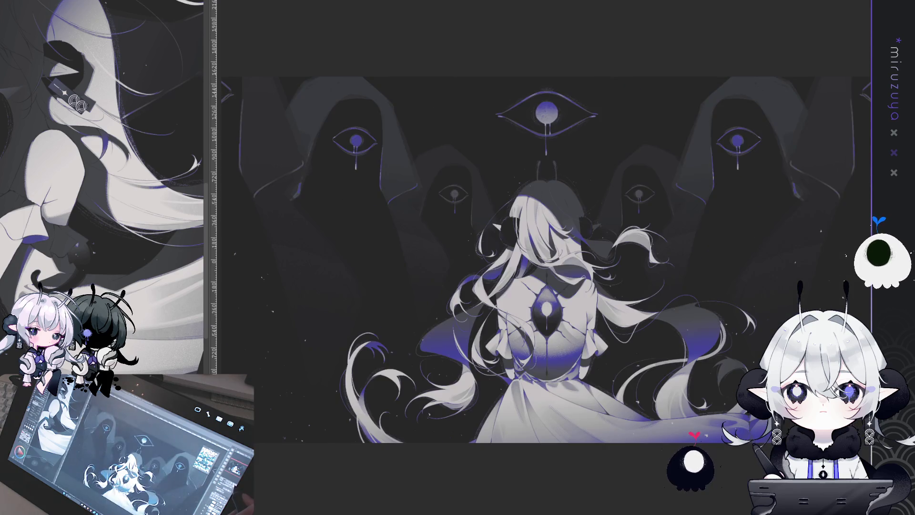
# Rotate and zoom the view onto the girl's head, hair and back eye motif
pyautogui.scroll(5, 548, 286)
pyautogui.moveTo(619, 143)
pyautogui.mouseDown()
pyautogui.moveTo(715, 286)
pyautogui.moveTo(667, 405)
pyautogui.mouseUp()
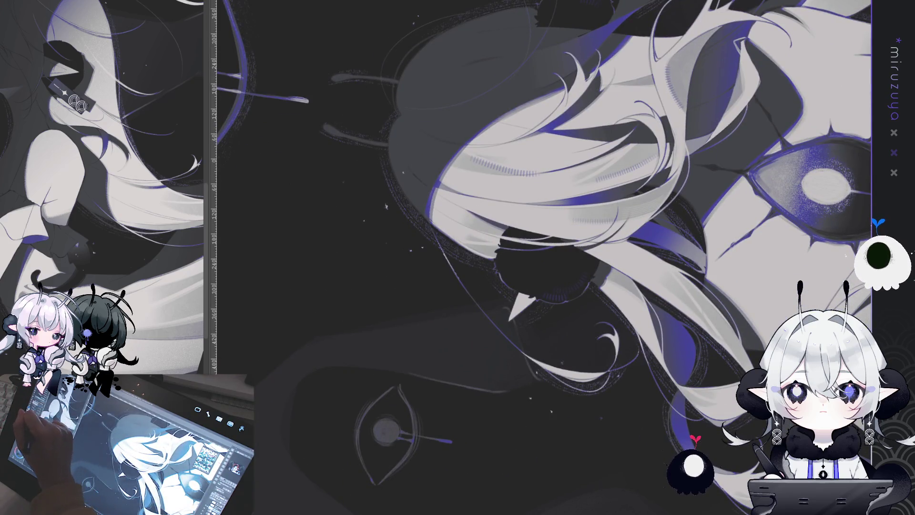
pyautogui.moveTo(459, 152); pyautogui.dragTo(481, 181)
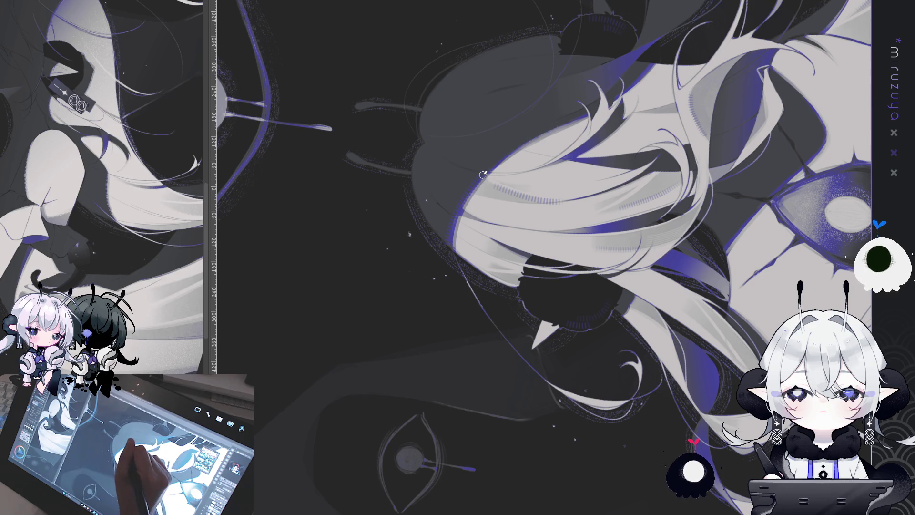
pyautogui.moveTo(718, 156); pyautogui.dragTo(696, 152)
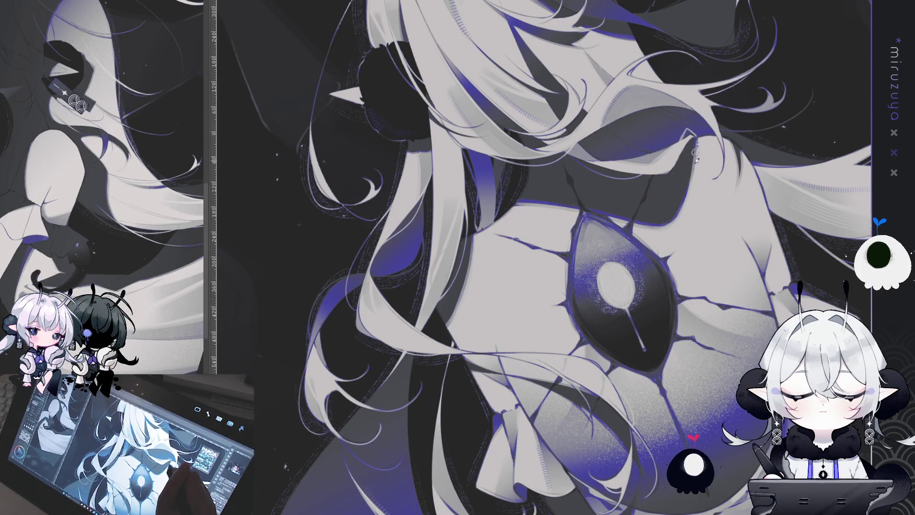
pyautogui.moveTo(669, 220); pyautogui.dragTo(546, 258)
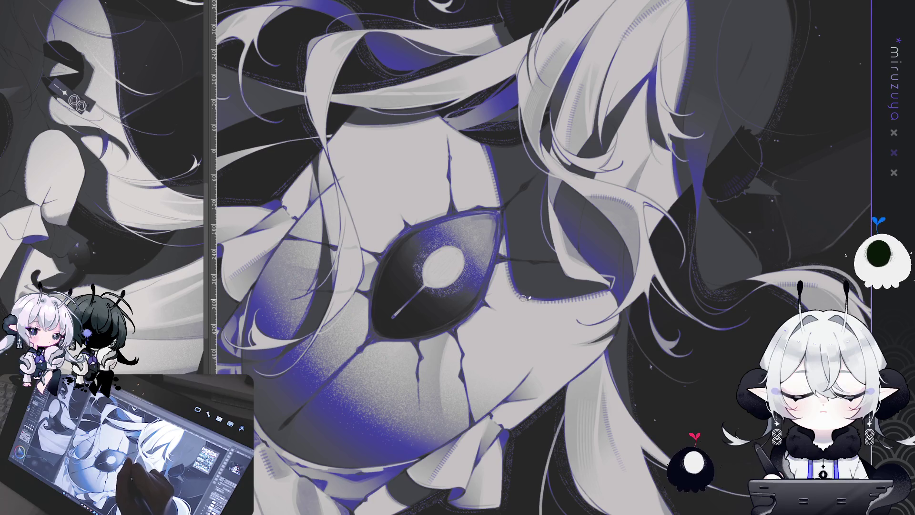
# Reset the view, flip the canvas upside down to check the figure, then restore the full upright view
pyautogui.hotkey('ctrl', '0')
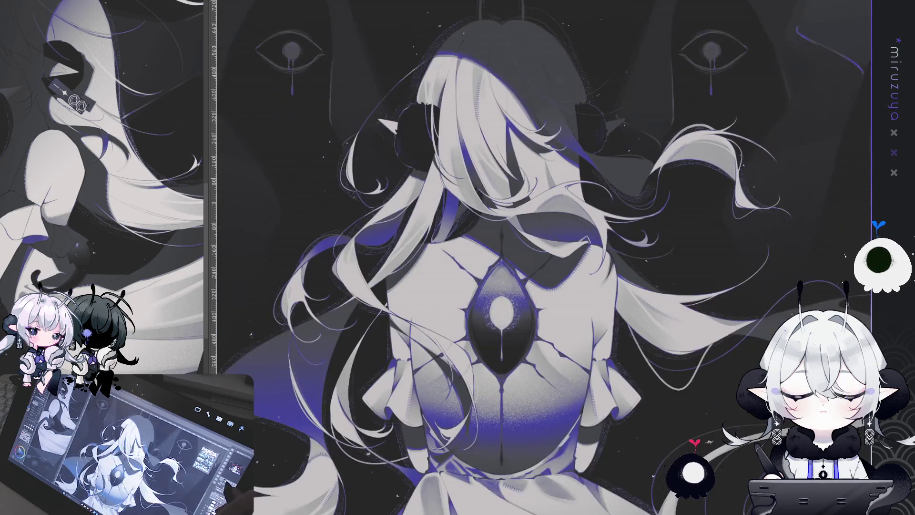
pyautogui.press('v')
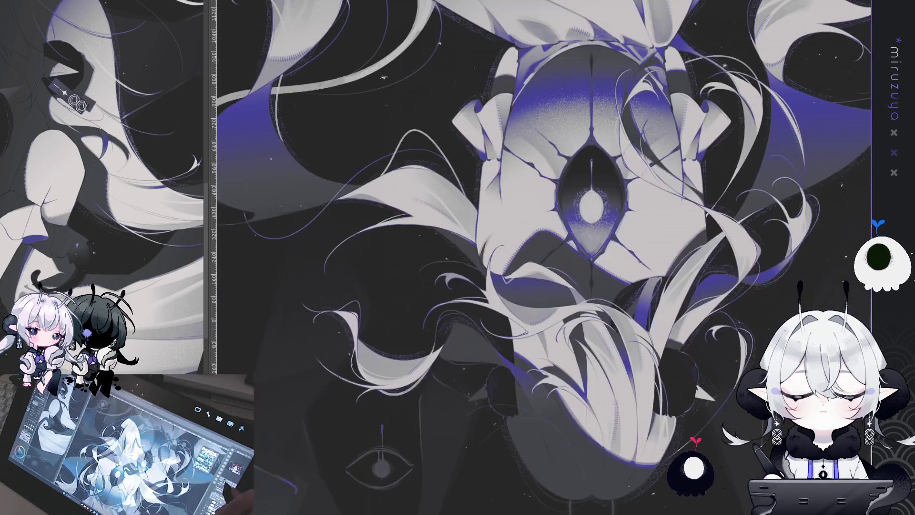
pyautogui.press('-')
pyautogui.hotkey('ctrl', '0')
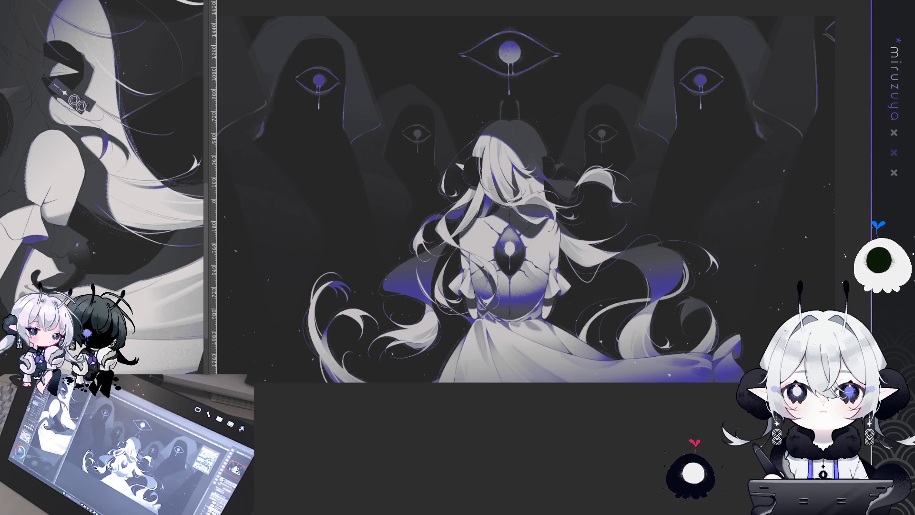
pyautogui.scroll(-3, 691, 68)
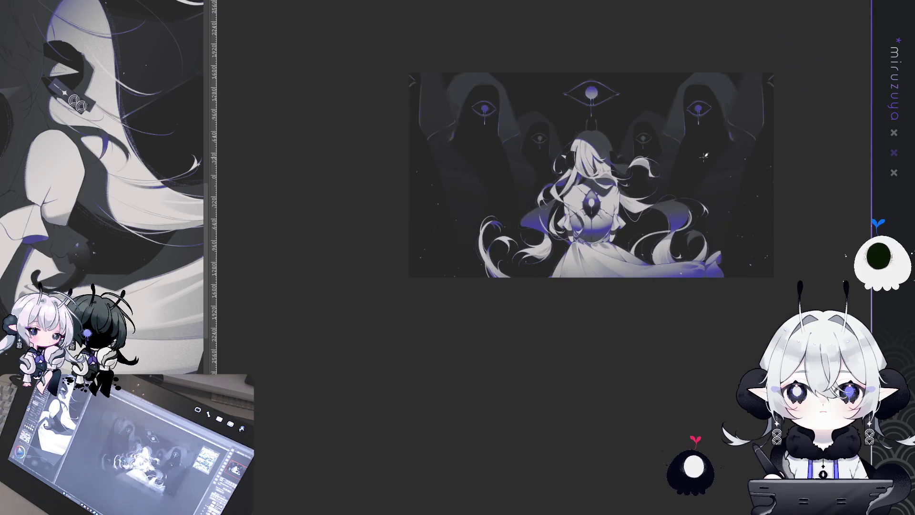
pyautogui.scroll(4, 691, 68)
pyautogui.scroll(-3, 691, 68)
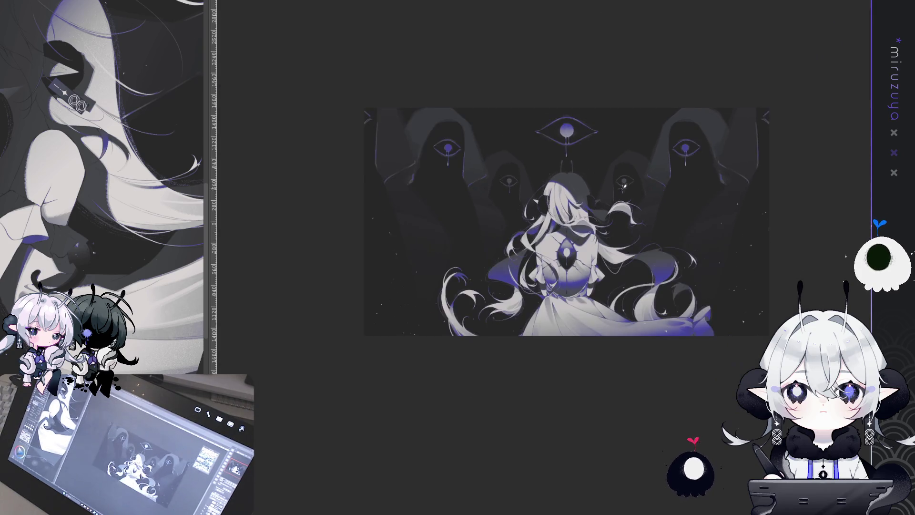
pyautogui.scroll(3, 691, 68)
pyautogui.scroll(1, 566, 226)
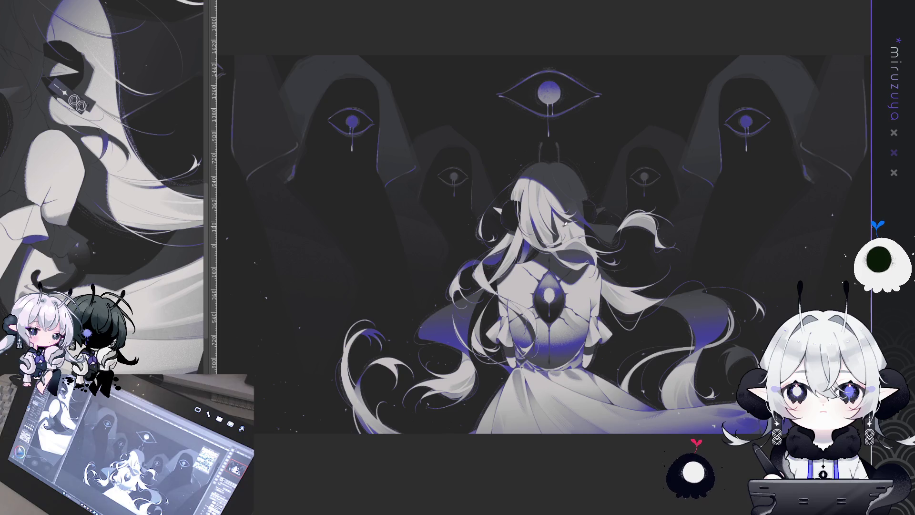
pyautogui.scroll(-1, 448, 194)
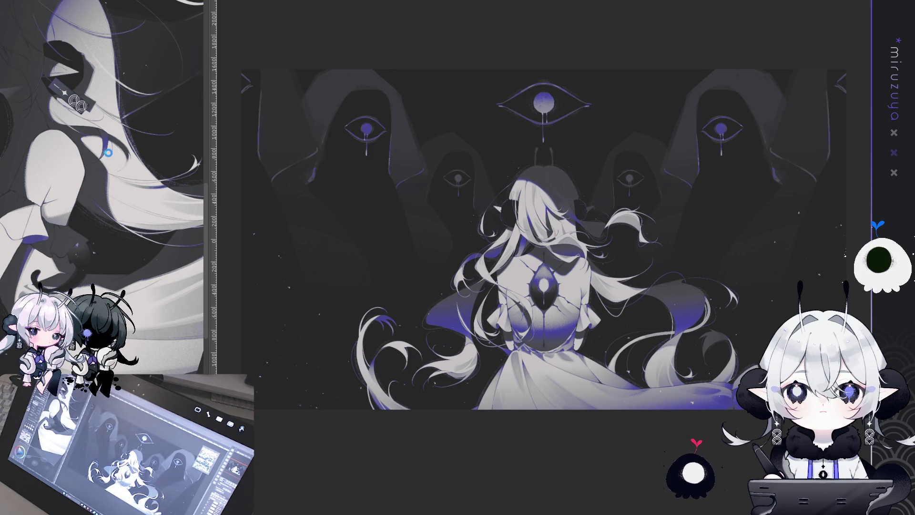
# Copy the sparkle ornament from the character sheet and place it tilted beside the girl's head
pyautogui.hotkey('ctrl', 'Tab')
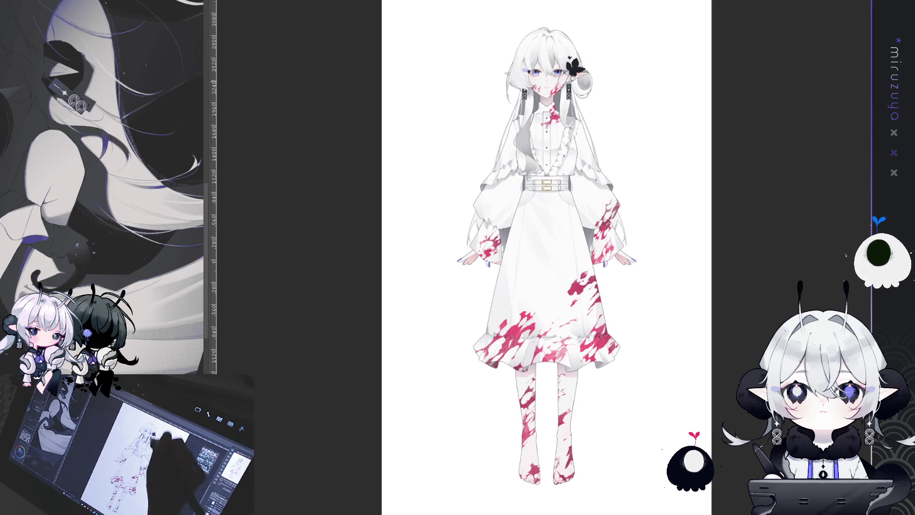
pyautogui.moveTo(572, 62); pyautogui.dragTo(565, 115)
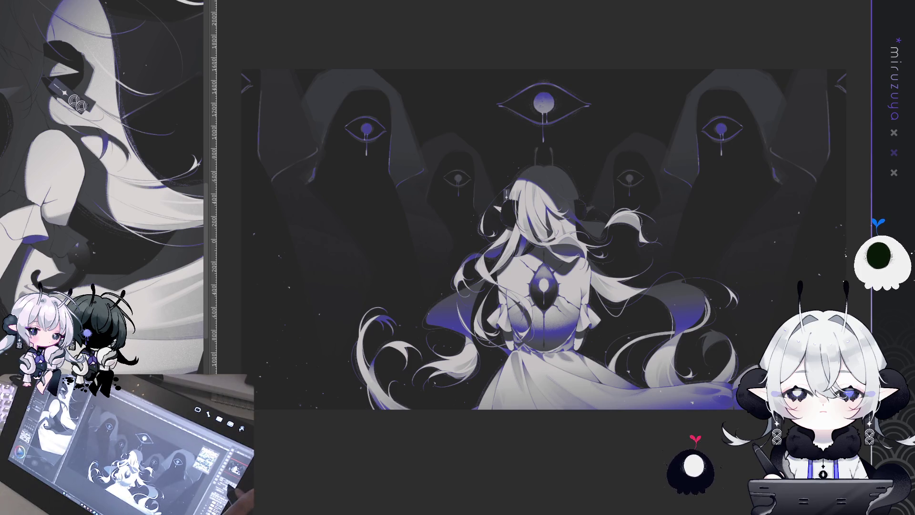
pyautogui.scroll(5, 623, 223)
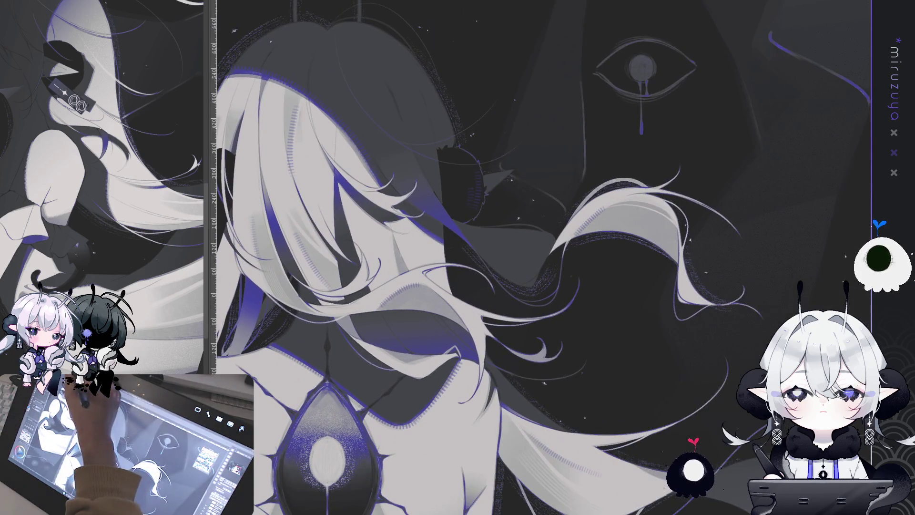
pyautogui.hotkey('ctrl', 't')
pyautogui.moveTo(282, 140)
pyautogui.mouseDown()
pyautogui.moveTo(563, 260)
pyautogui.moveTo(556, 269)
pyautogui.moveTo(555, 255)
pyautogui.mouseUp()
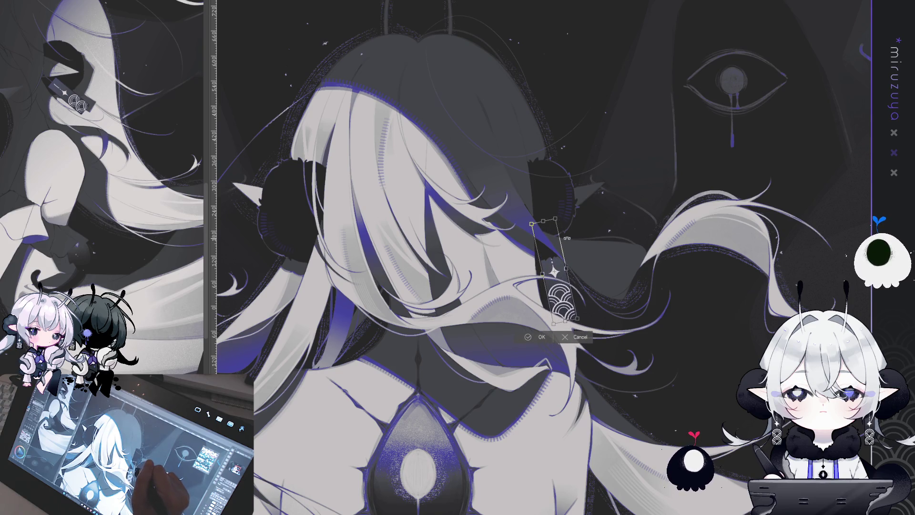
pyautogui.press('Return')
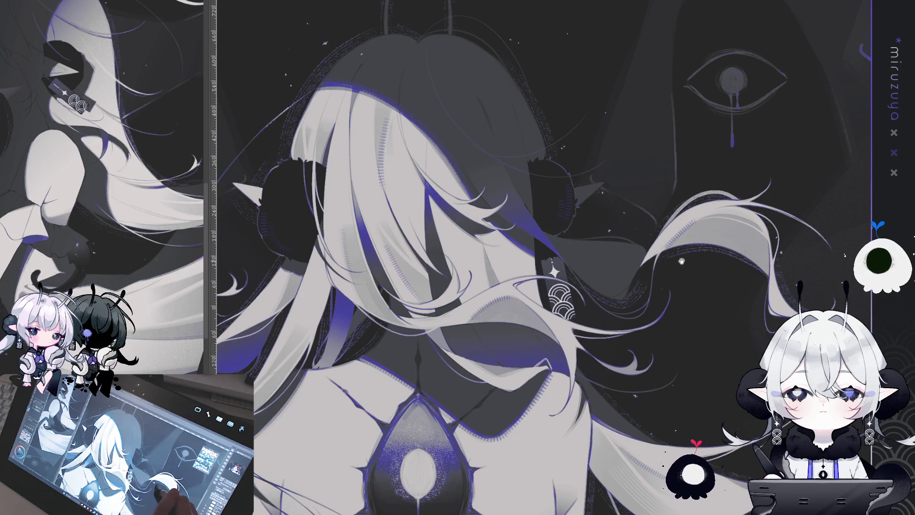
# Paste a second ornament at the other ear, tuck it behind the hair, and fit the illustration to the window
pyautogui.hotkey('ctrl', 'v')
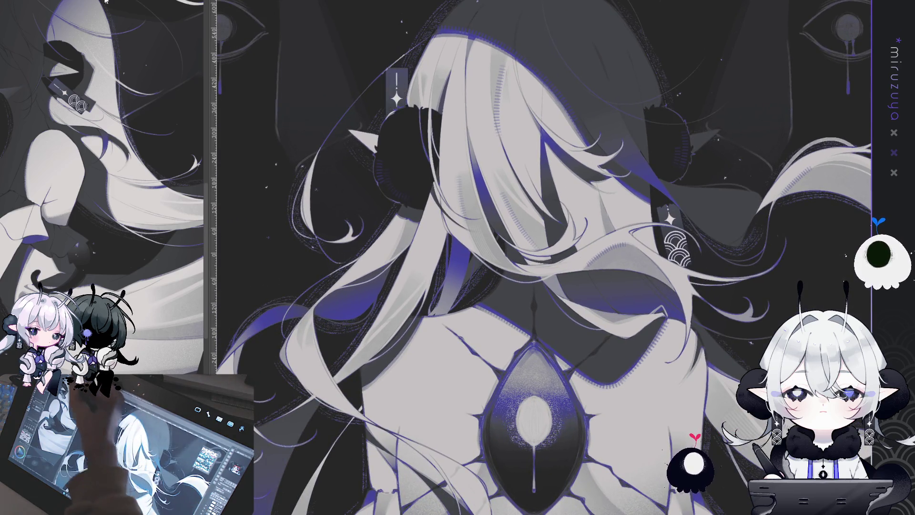
pyautogui.moveTo(528, 108); pyautogui.dragTo(534, 278)
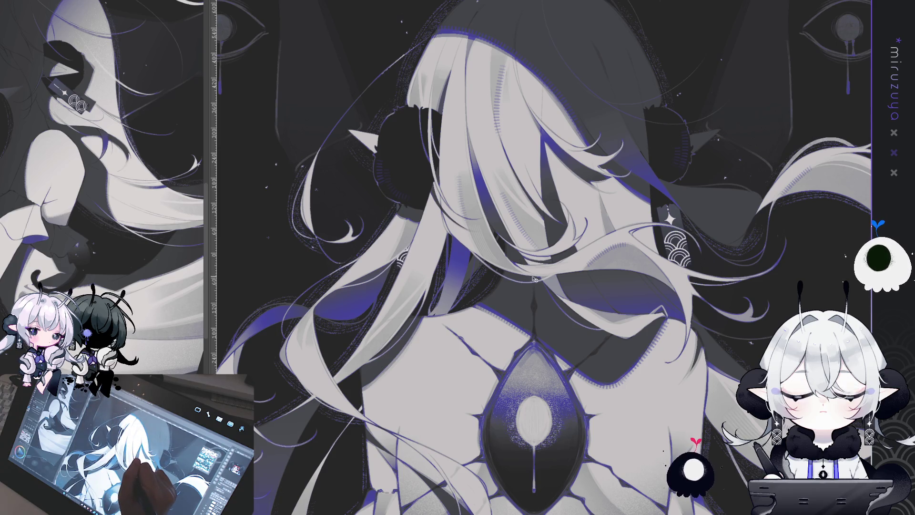
pyautogui.moveTo(675, 395); pyautogui.dragTo(684, 385)
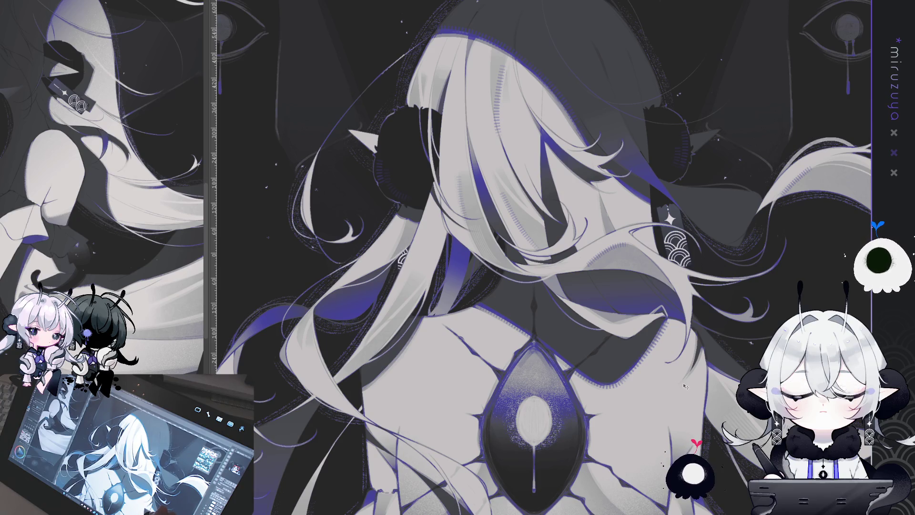
pyautogui.moveTo(751, 308); pyautogui.dragTo(748, 299)
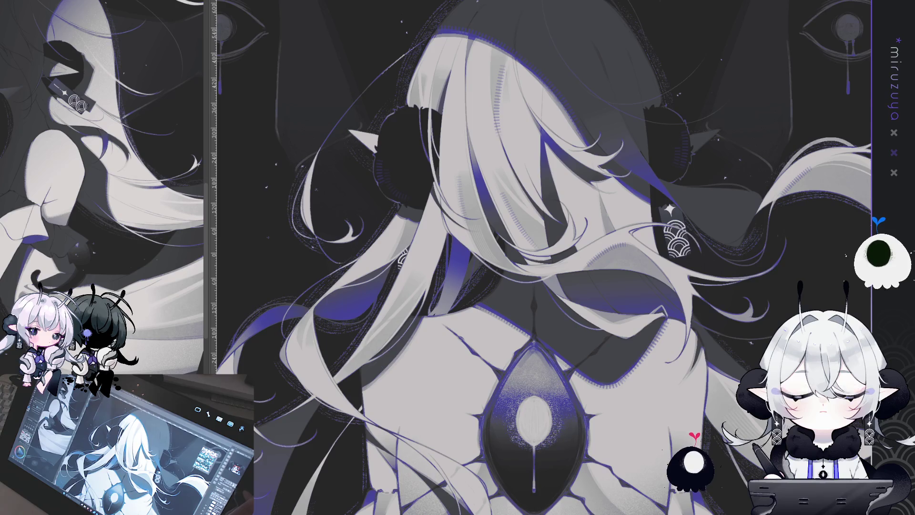
pyautogui.hotkey('ctrl', '0')
pyautogui.moveTo(544, 258); pyautogui.dragTo(532, 230)
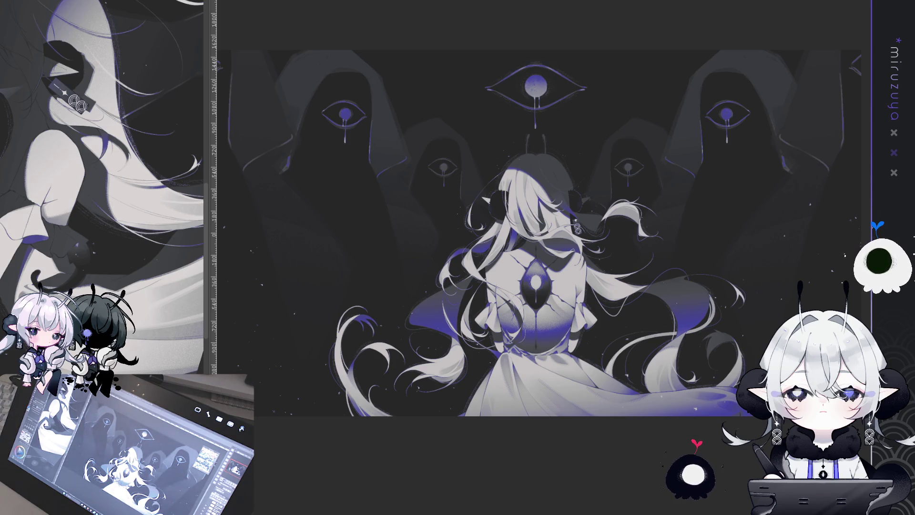
# Cycle past the character reference sheet to the blank grey canvas with the red frame
pyautogui.hotkey('ctrl', 'Tab')
pyautogui.hotkey('ctrl', 'Tab')
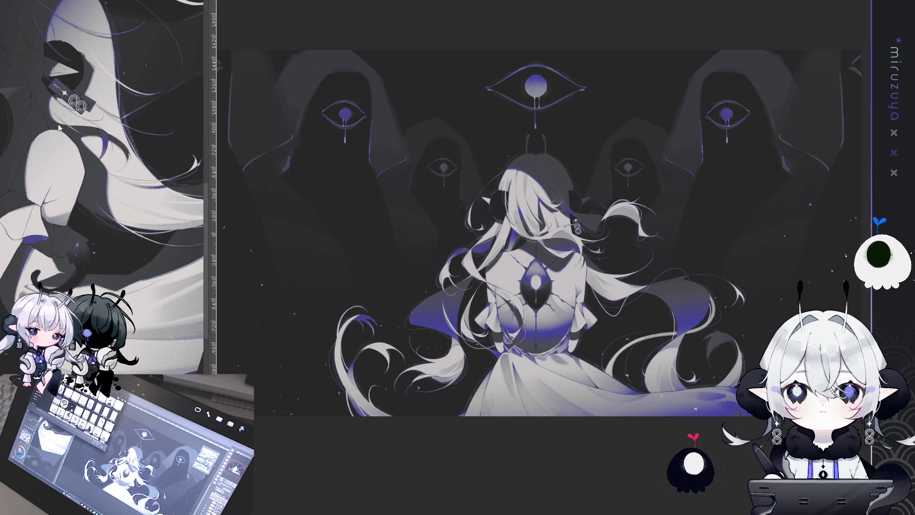
pyautogui.hotkey('ctrl', 'Tab')
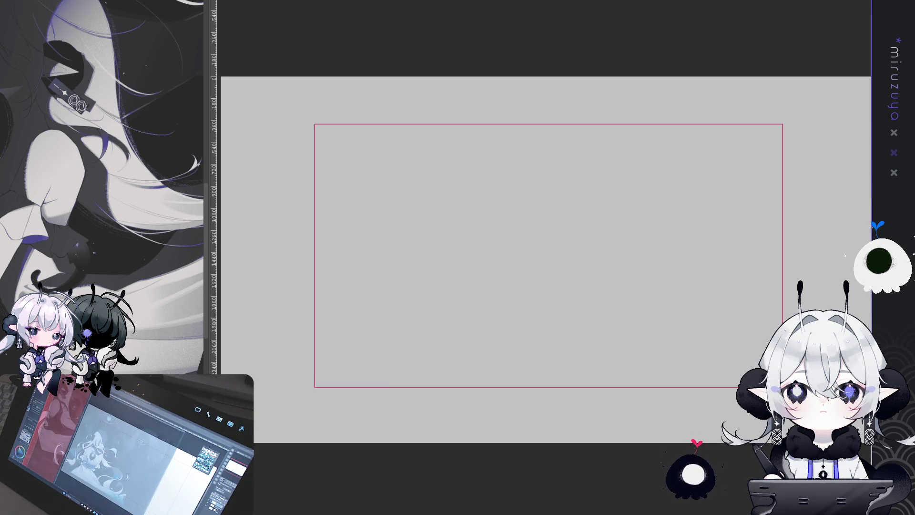
# Zoom and pan the Sub View so the girl's head, torso and top eye fill it
pyautogui.scroll(-2, 185, 59)
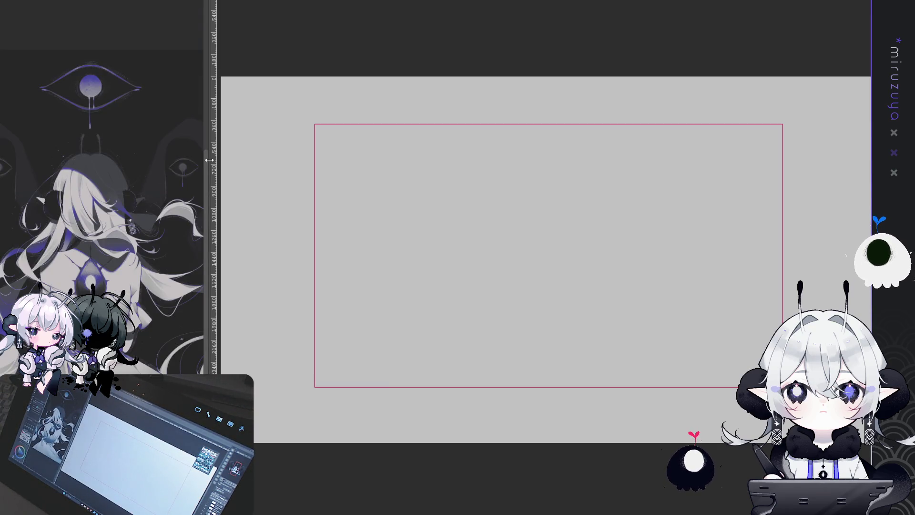
pyautogui.scroll(4, 123, 178)
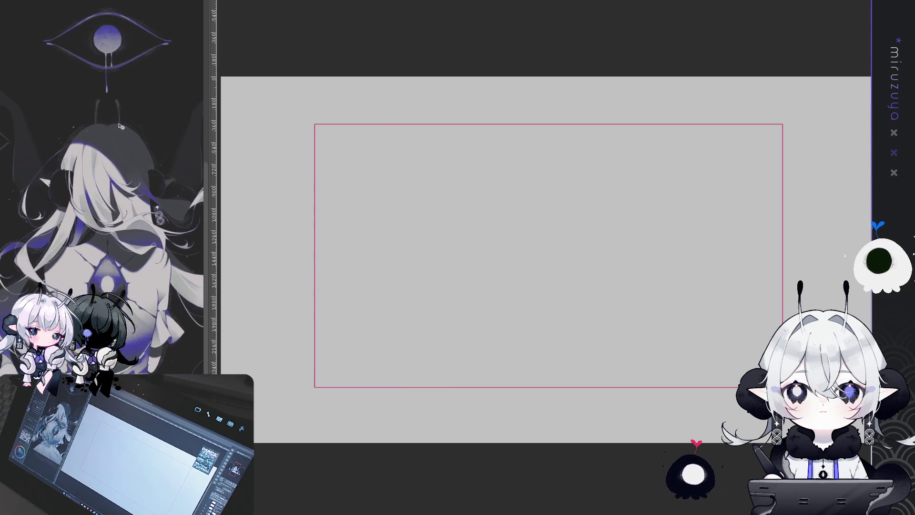
pyautogui.moveTo(122, 178); pyautogui.dragTo(121, 208)
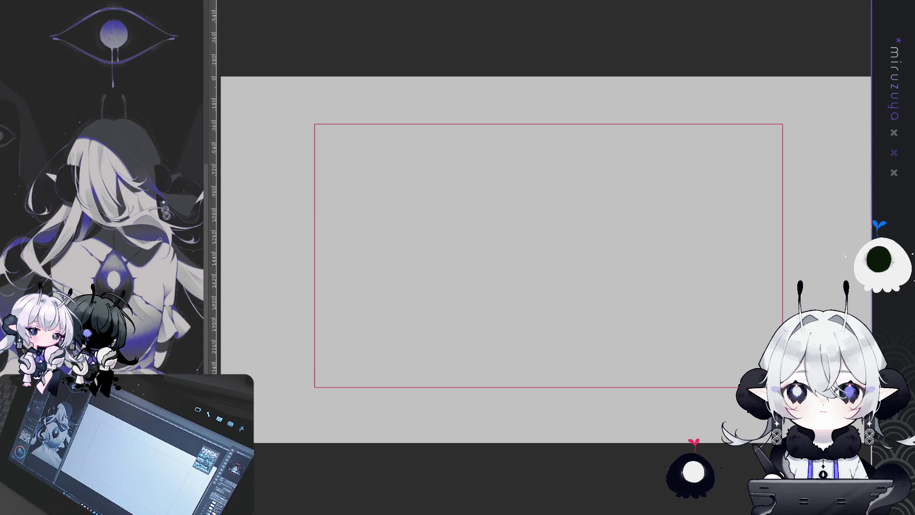
pyautogui.moveTo(143, 213); pyautogui.dragTo(128, 213)
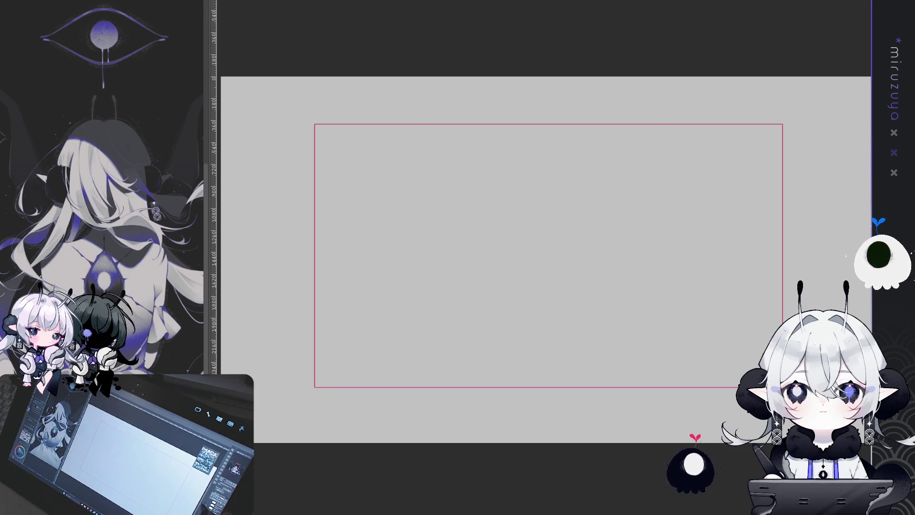
# Refit the blank canvas in the window and nudge it lower in the view
pyautogui.press('Return')
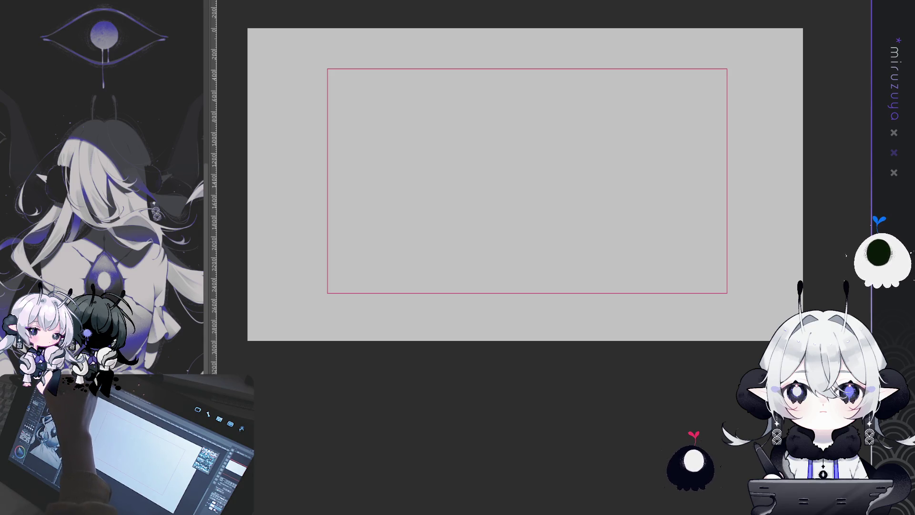
pyautogui.moveTo(415, 209)
pyautogui.mouseDown()
pyautogui.moveTo(378, 221)
pyautogui.moveTo(404, 220)
pyautogui.mouseUp()
pyautogui.moveTo(676, 254)
pyautogui.mouseDown()
pyautogui.moveTo(676, 266)
pyautogui.moveTo(709, 281)
pyautogui.mouseUp()
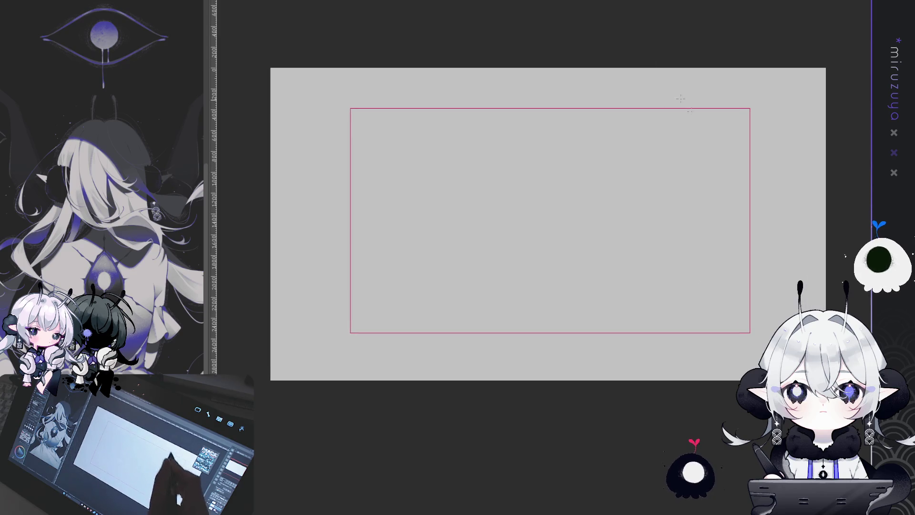